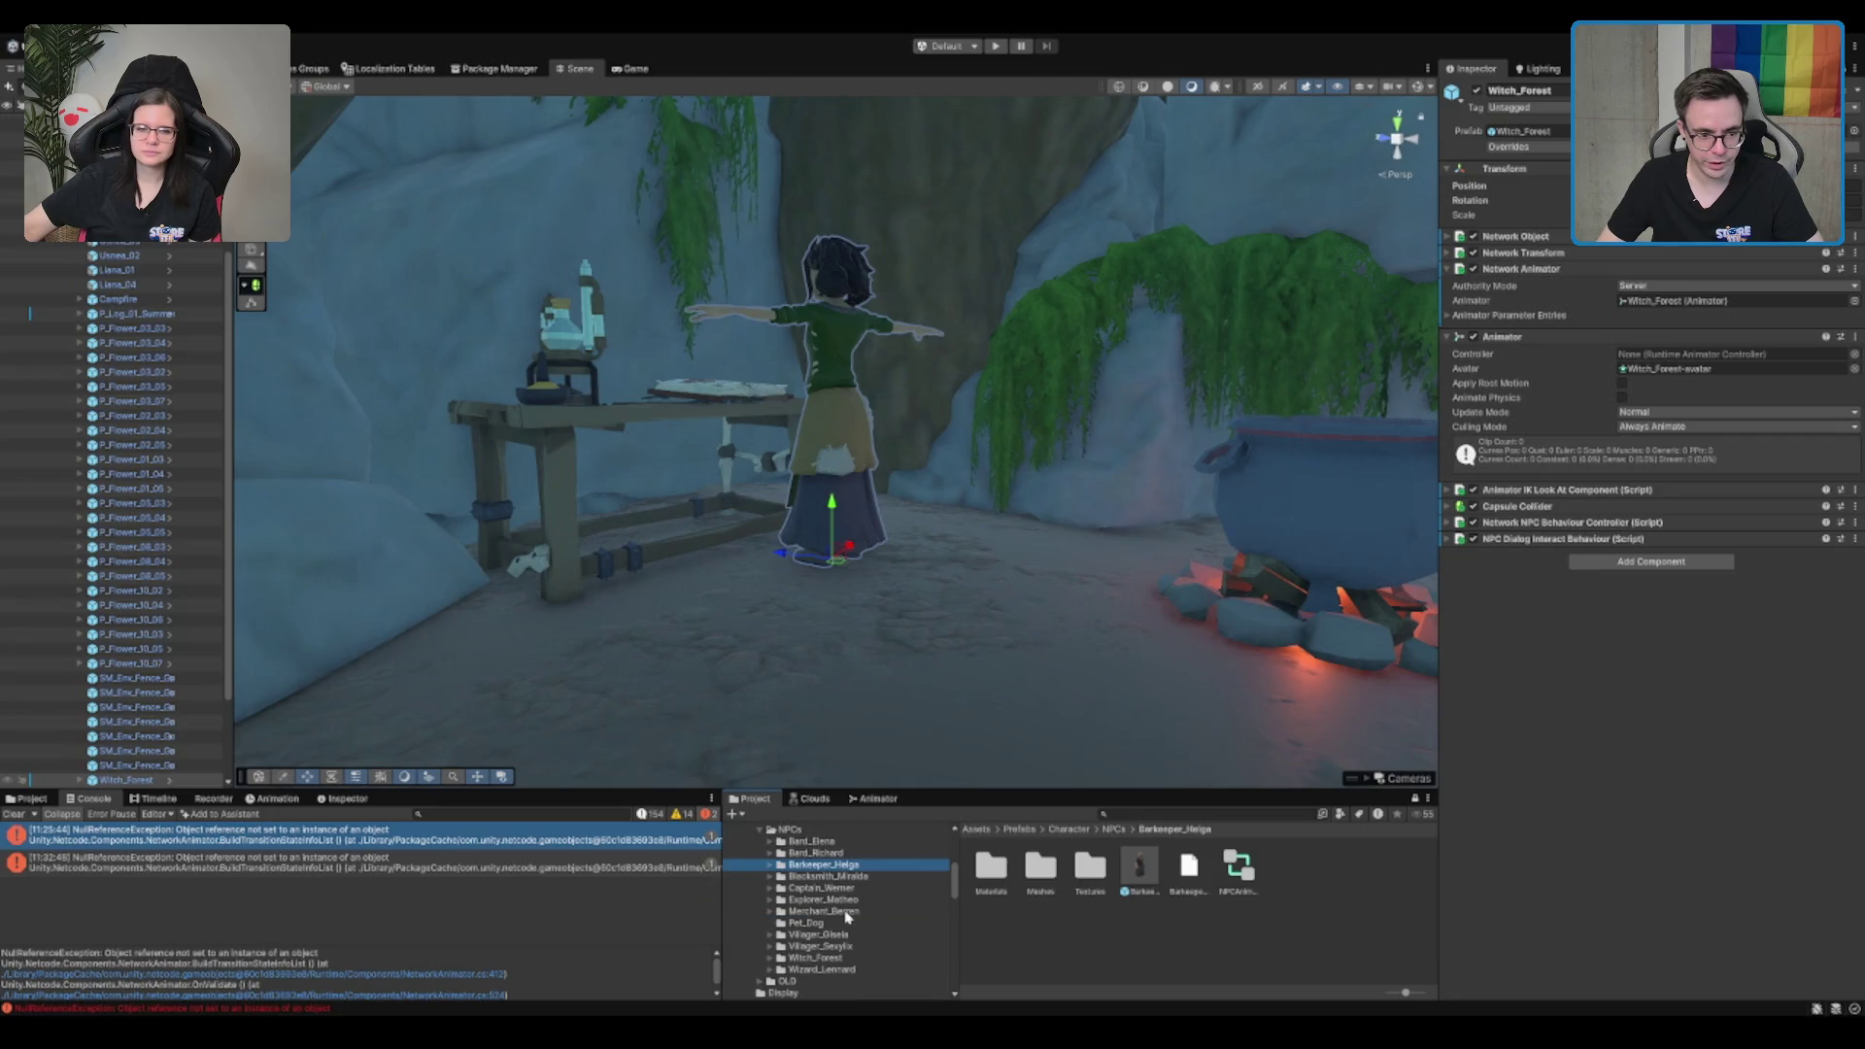
Step: Assign Villager_Gisela's NPCAnimator_Base as the Animator Controller, then collapse both animator components
left_click(840, 935)
mouse_move(1133, 879)
left_mouse_down()
mouse_move(1615, 474)
mouse_move(1714, 360)
left_mouse_up()
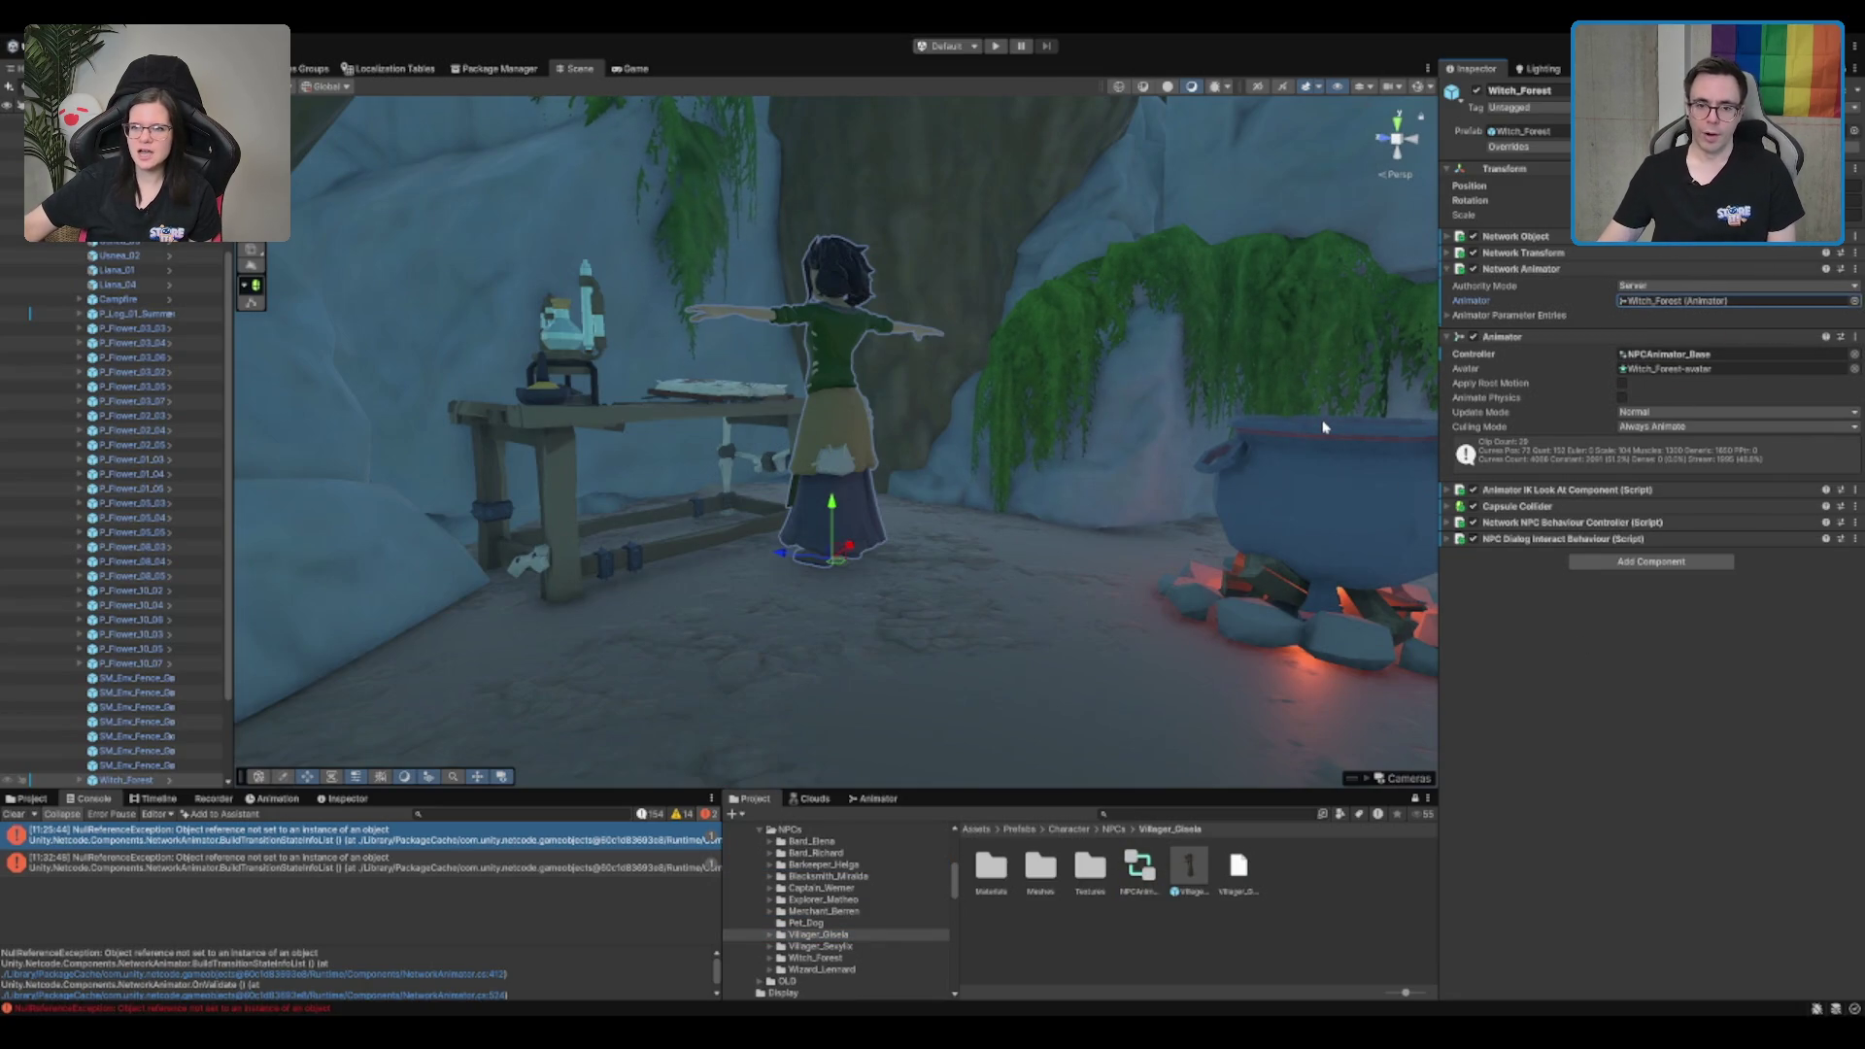
left_click(1554, 338)
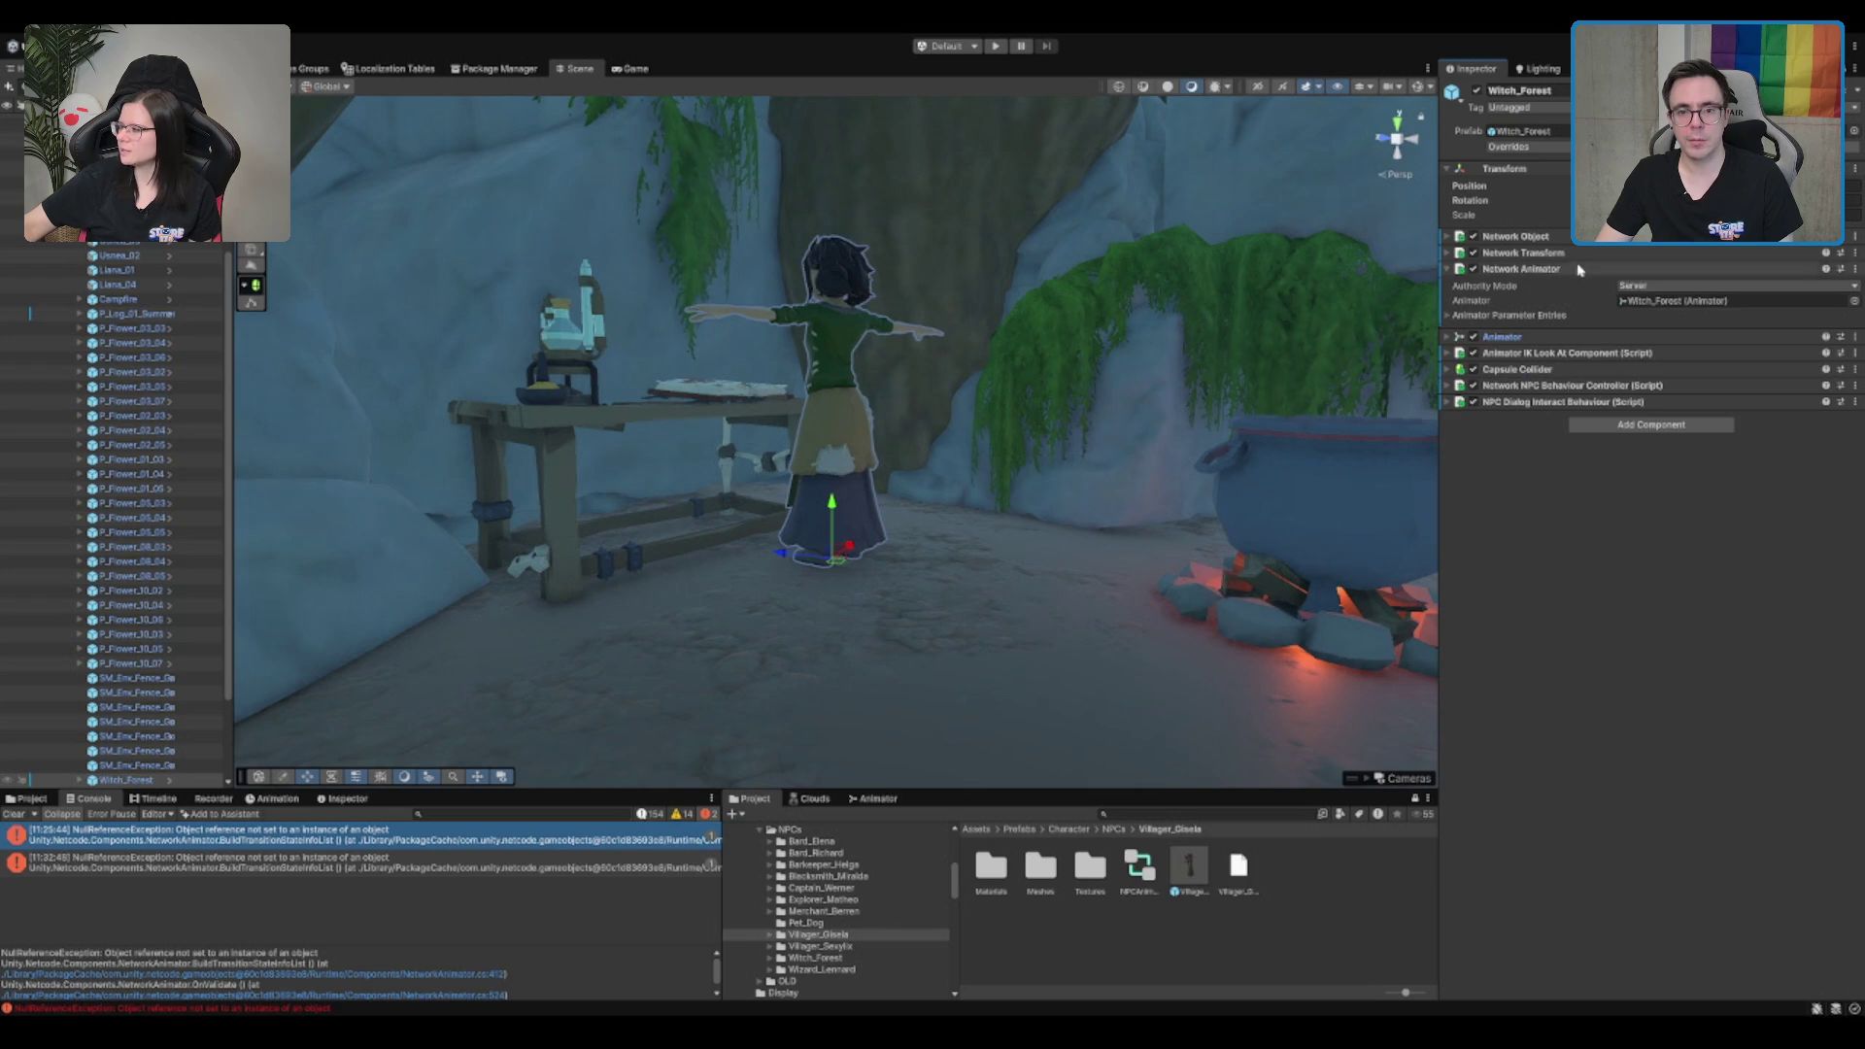
left_click(1544, 268)
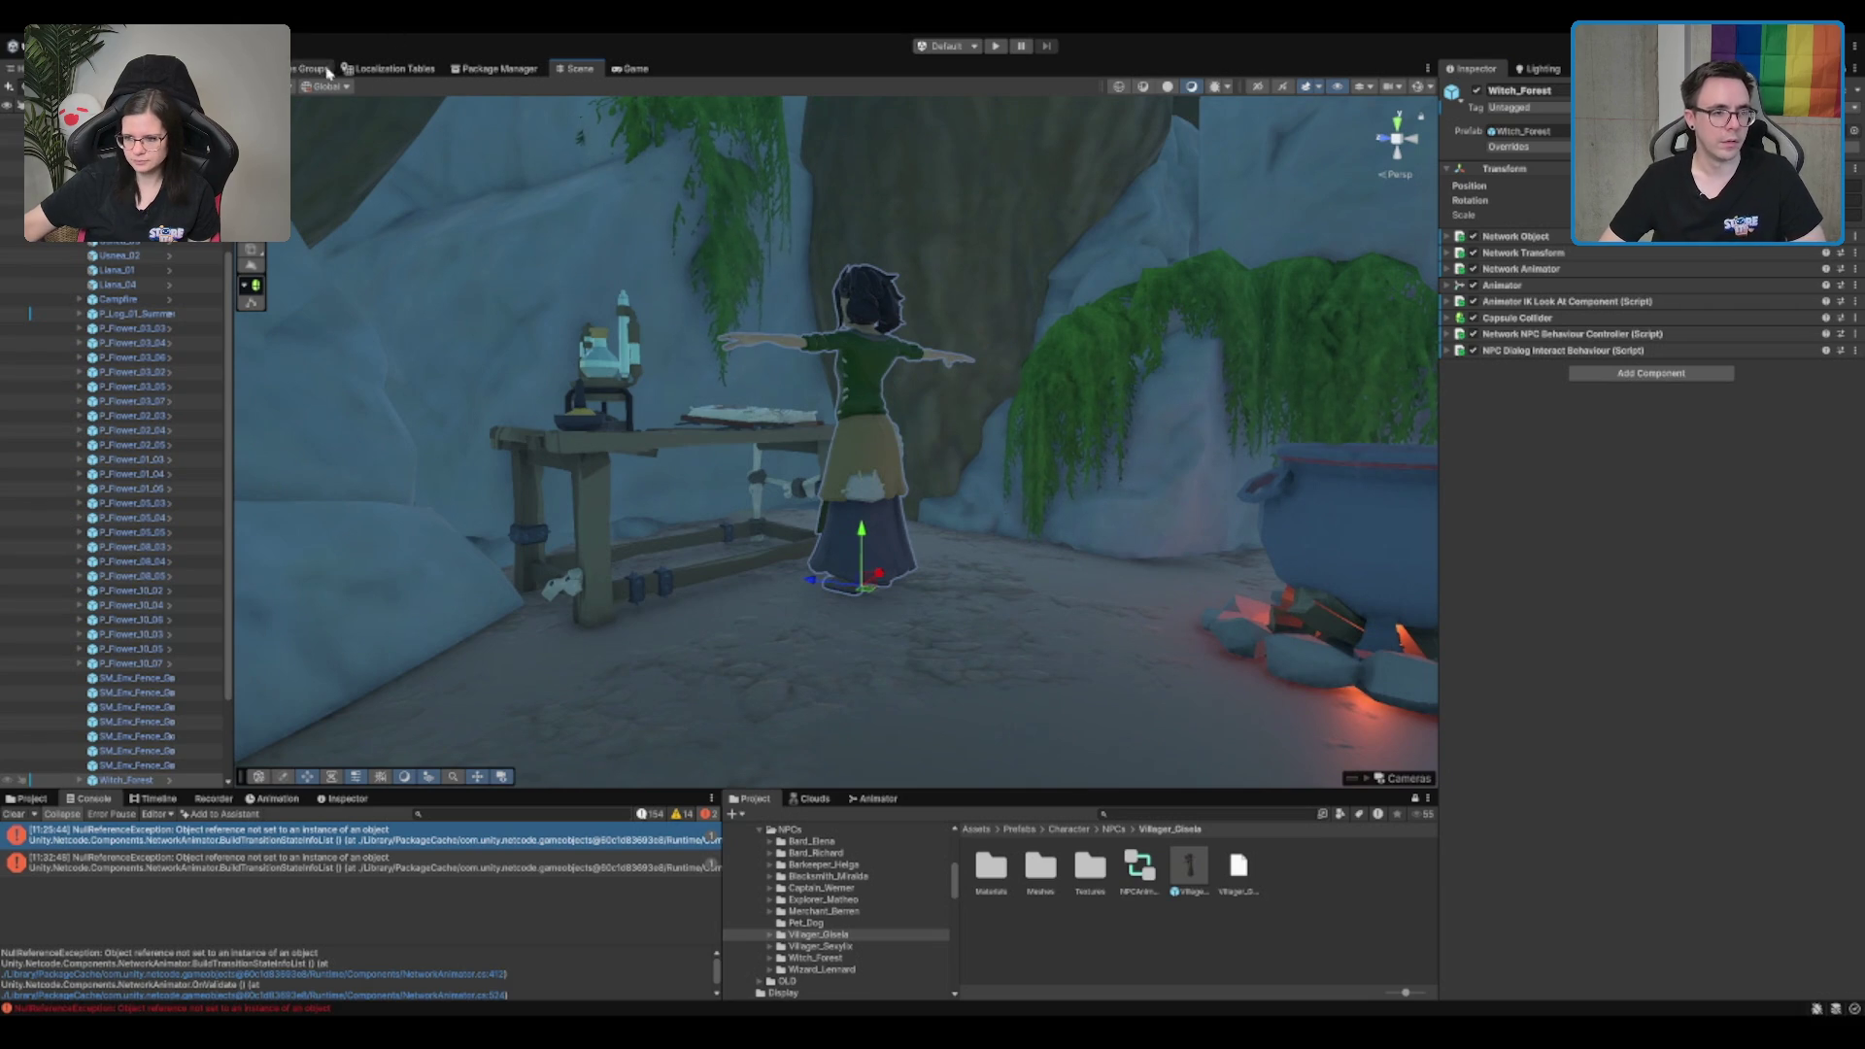
Step: Copy the Azalea_Fallback_01 key from NPC Dialog Interact Behaviour and clear the tables' 'azal' filter
left_click(394, 70)
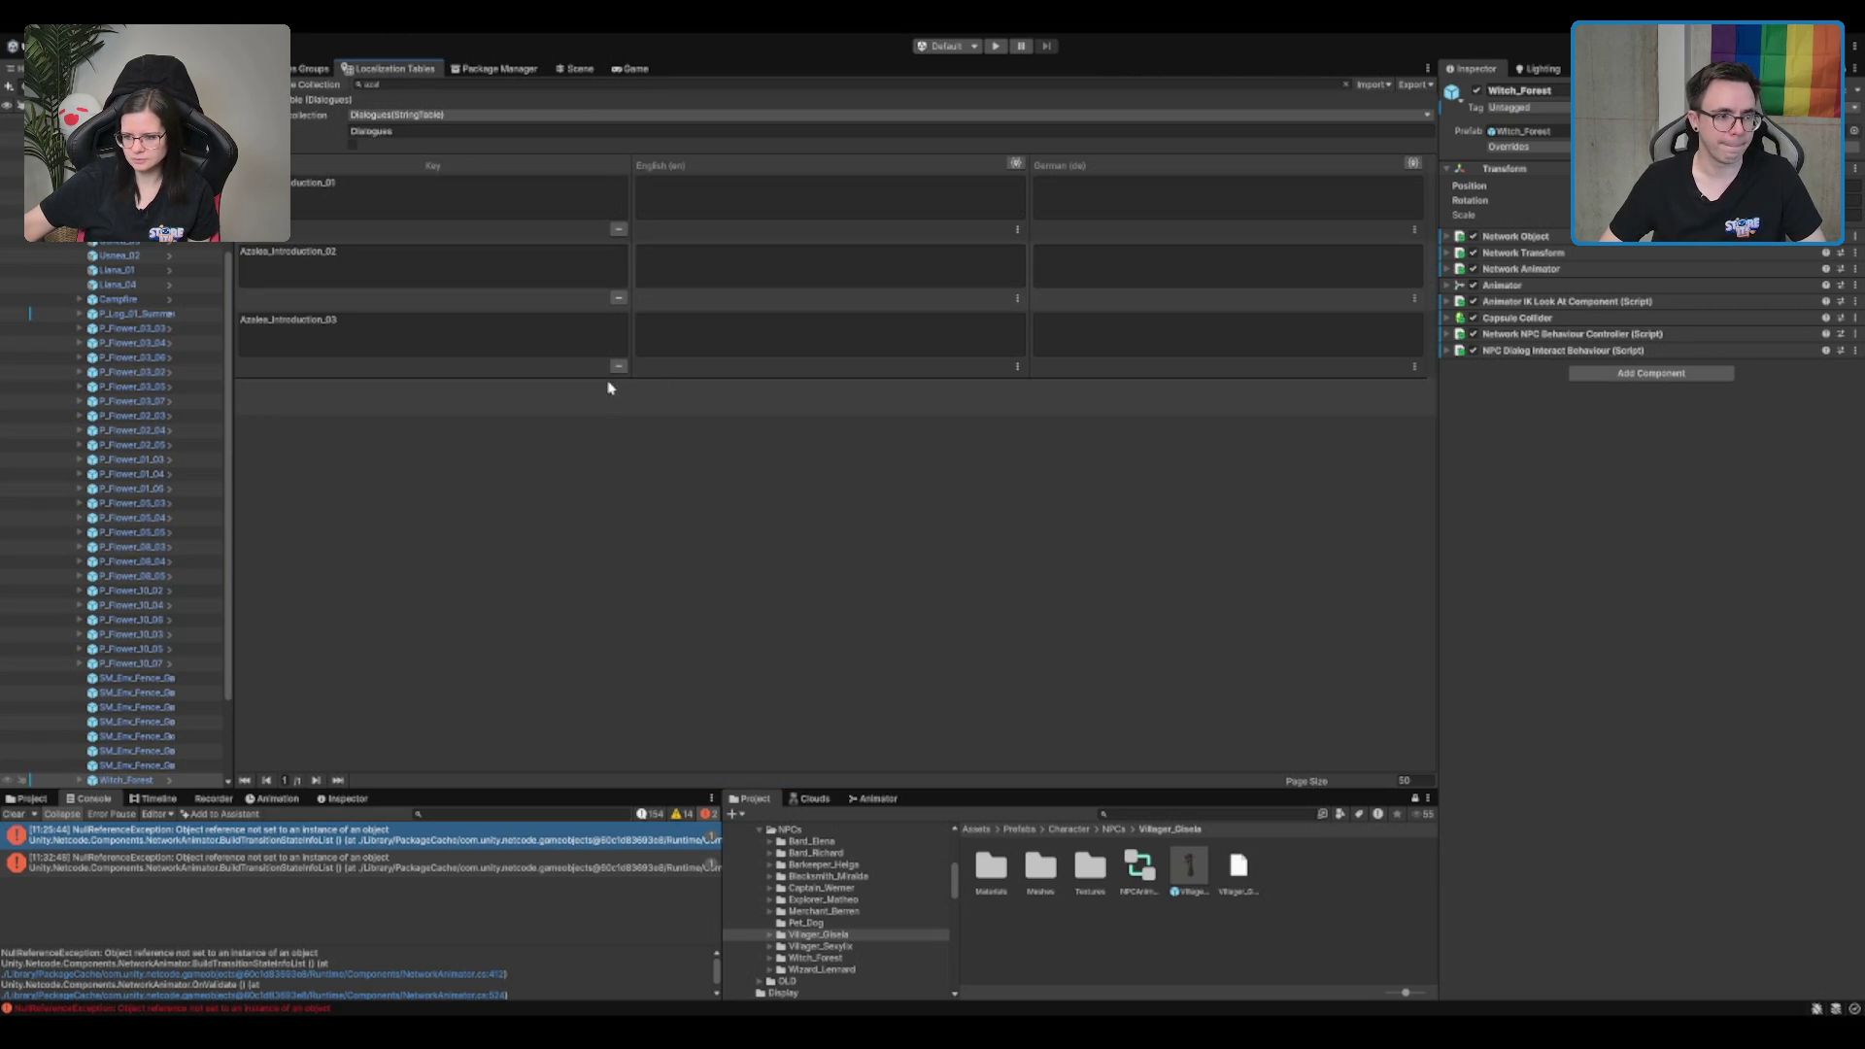
left_click(1584, 335)
left_click(1583, 335)
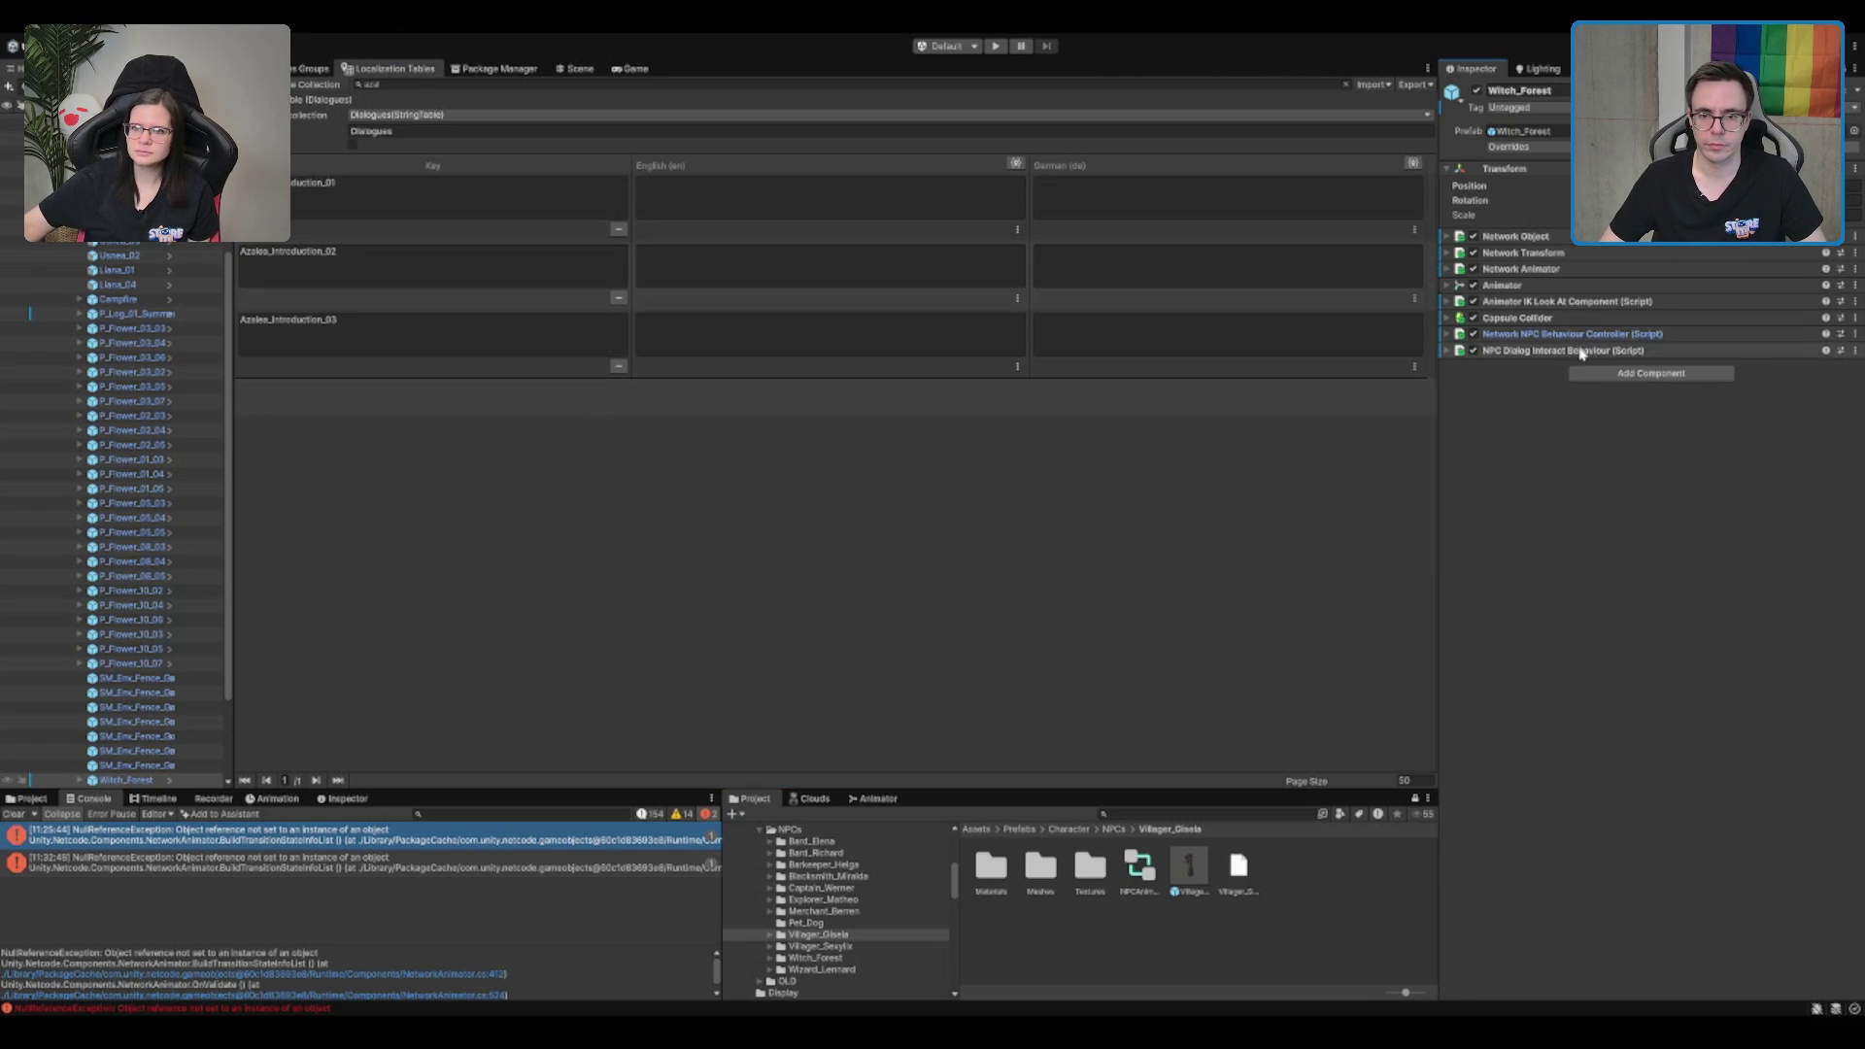
left_click(1583, 350)
left_click(1652, 843)
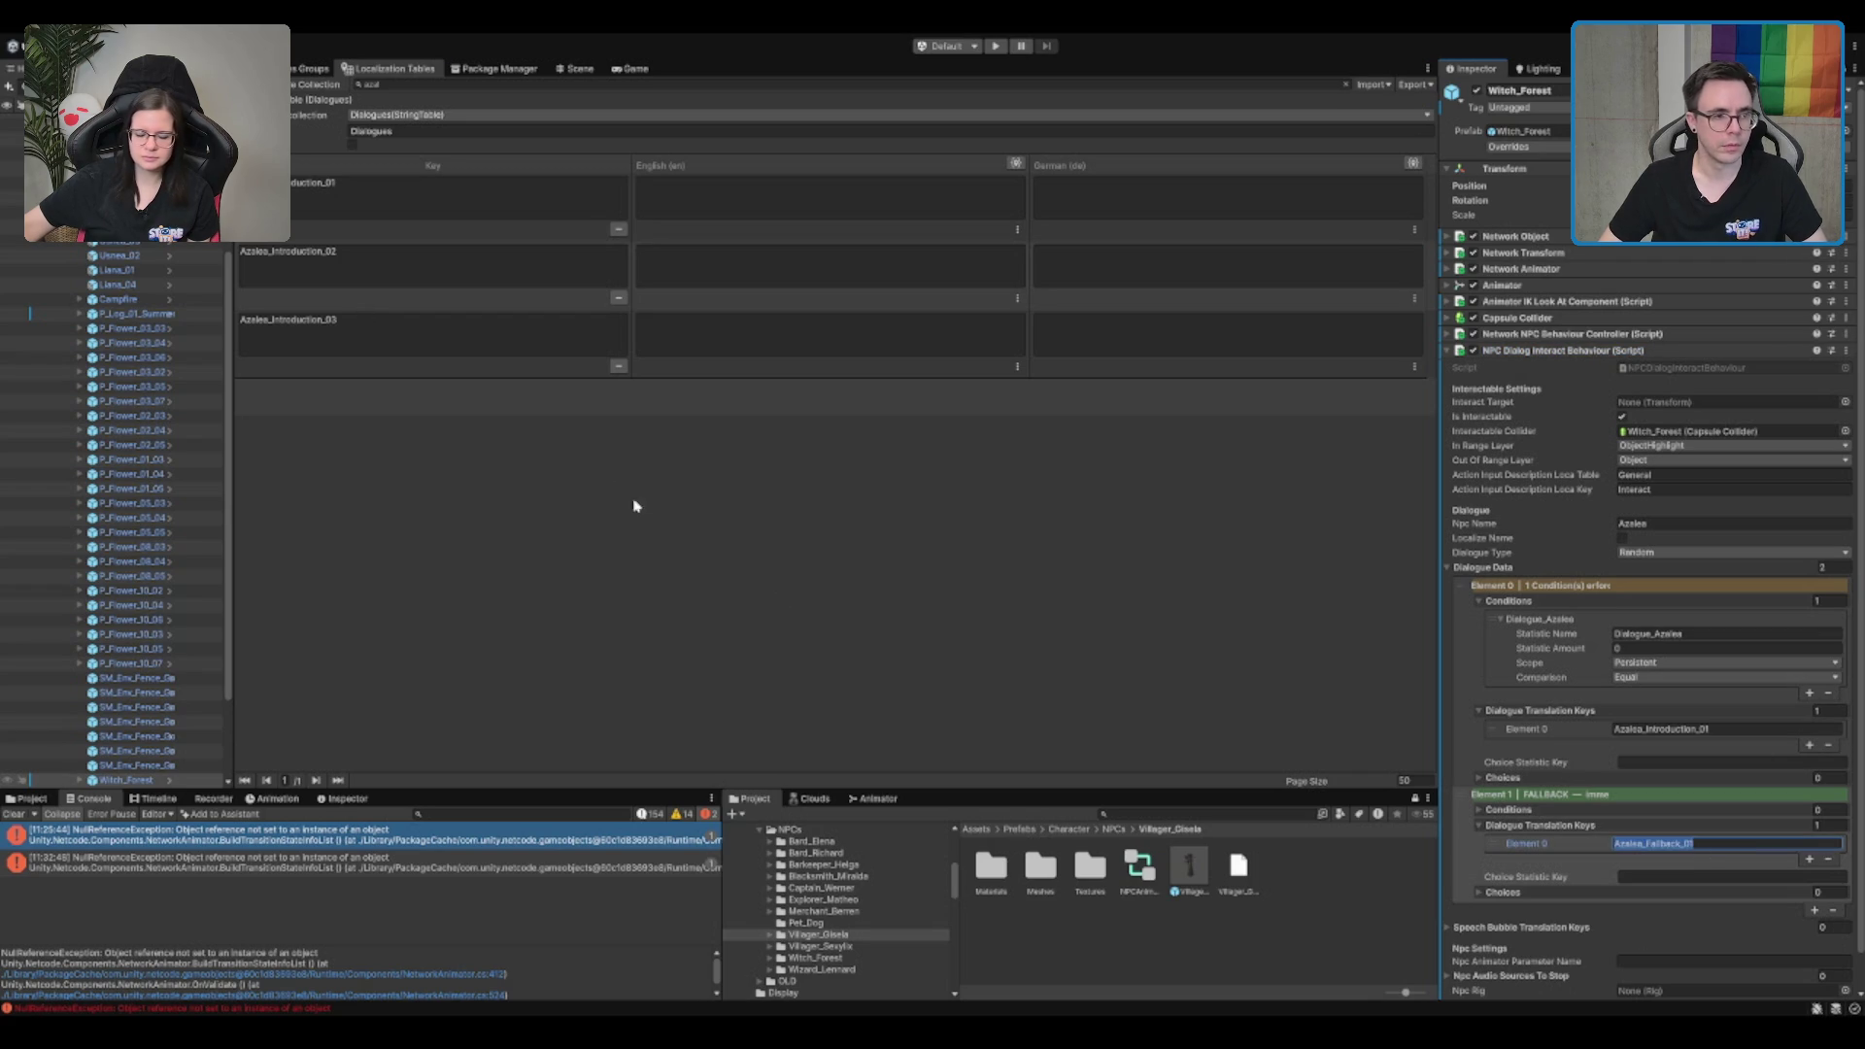
key("Return")
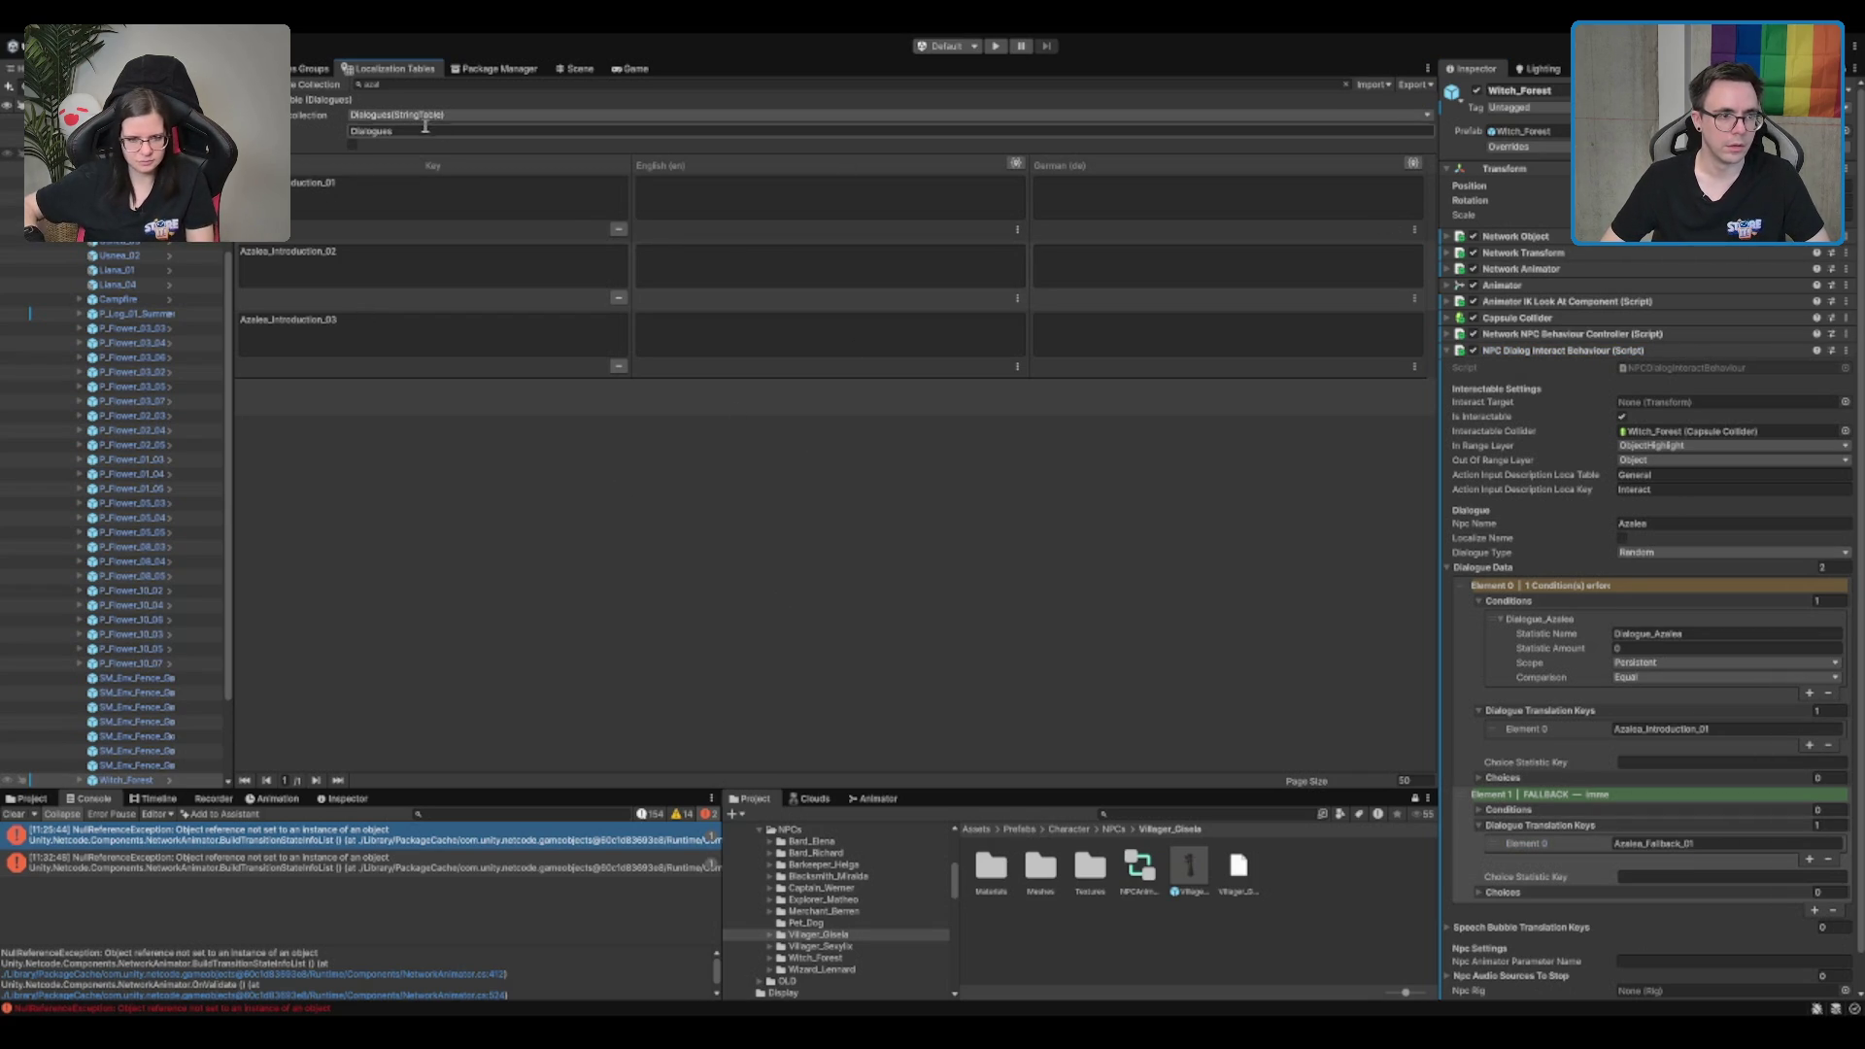
left_click(1122, 83)
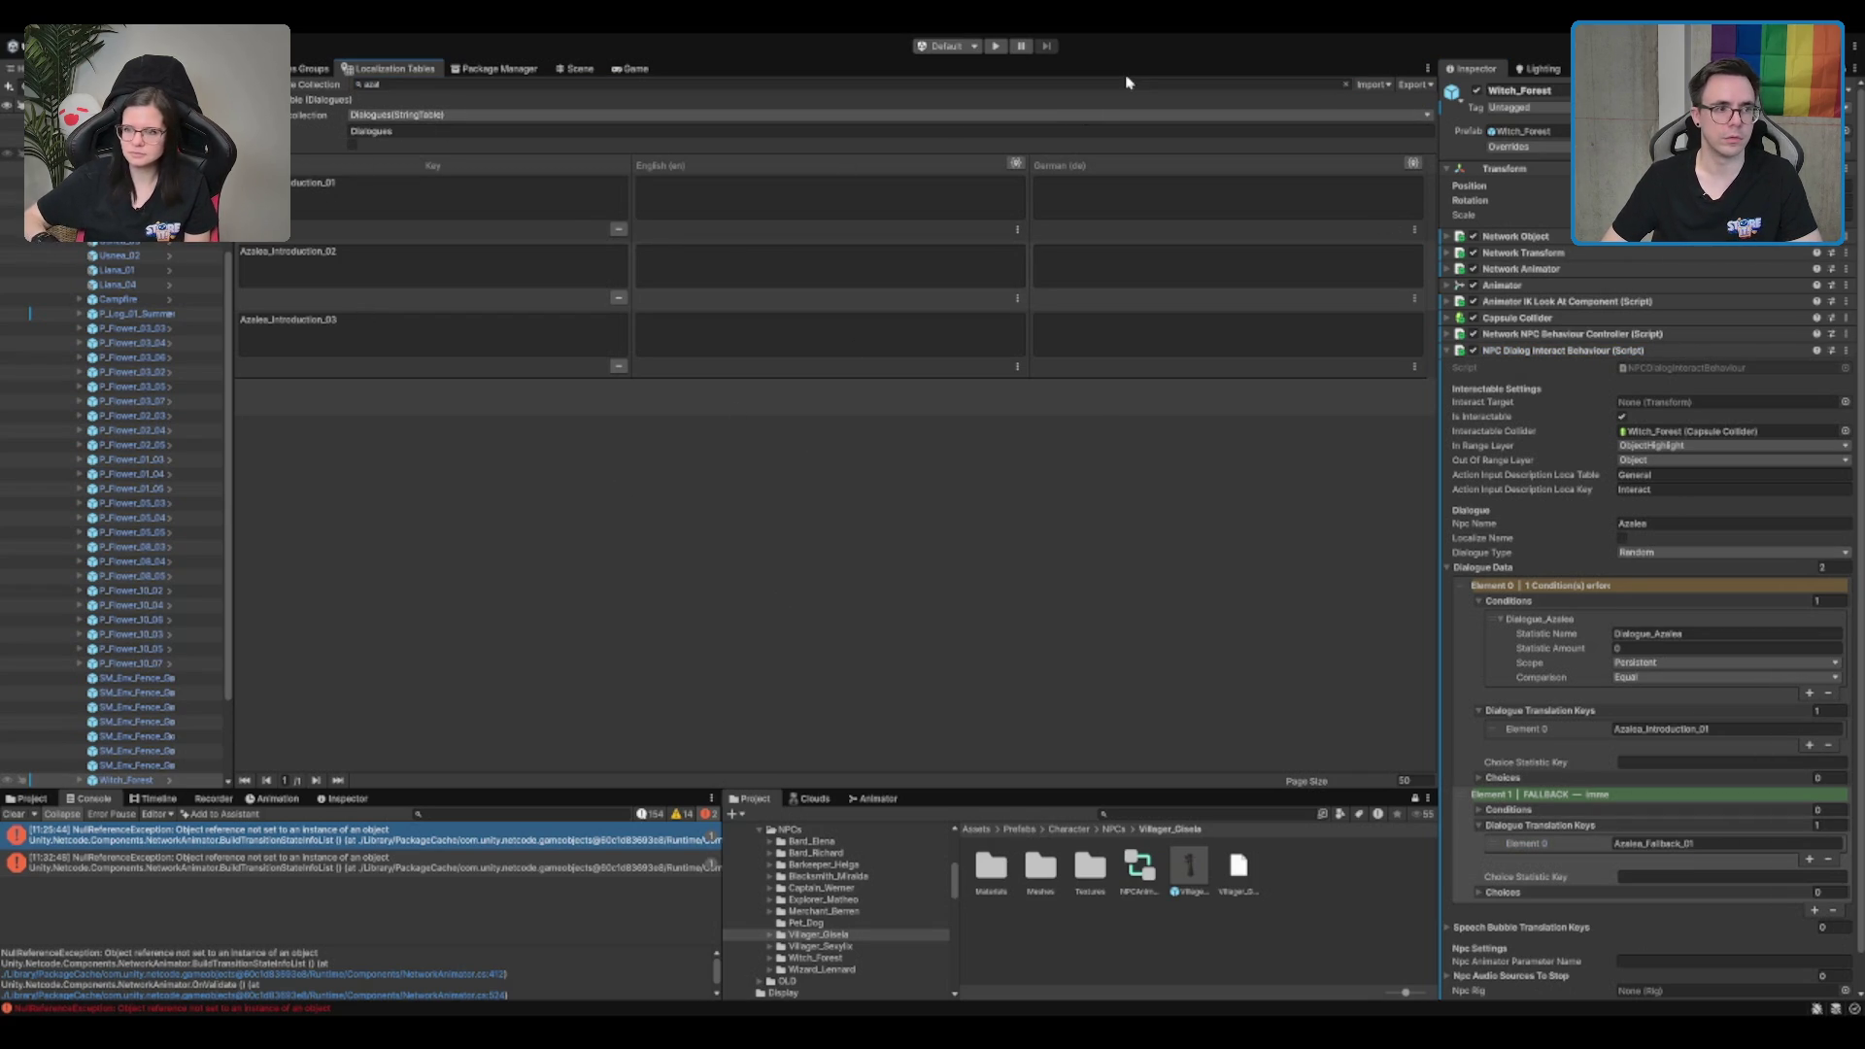
key("BackSpace")
Step: Add an Azalea_Fallback_01 entry on the last table page, deleting the extra Azalea_Fallback_02 row
scroll(403, 575, "down", 3)
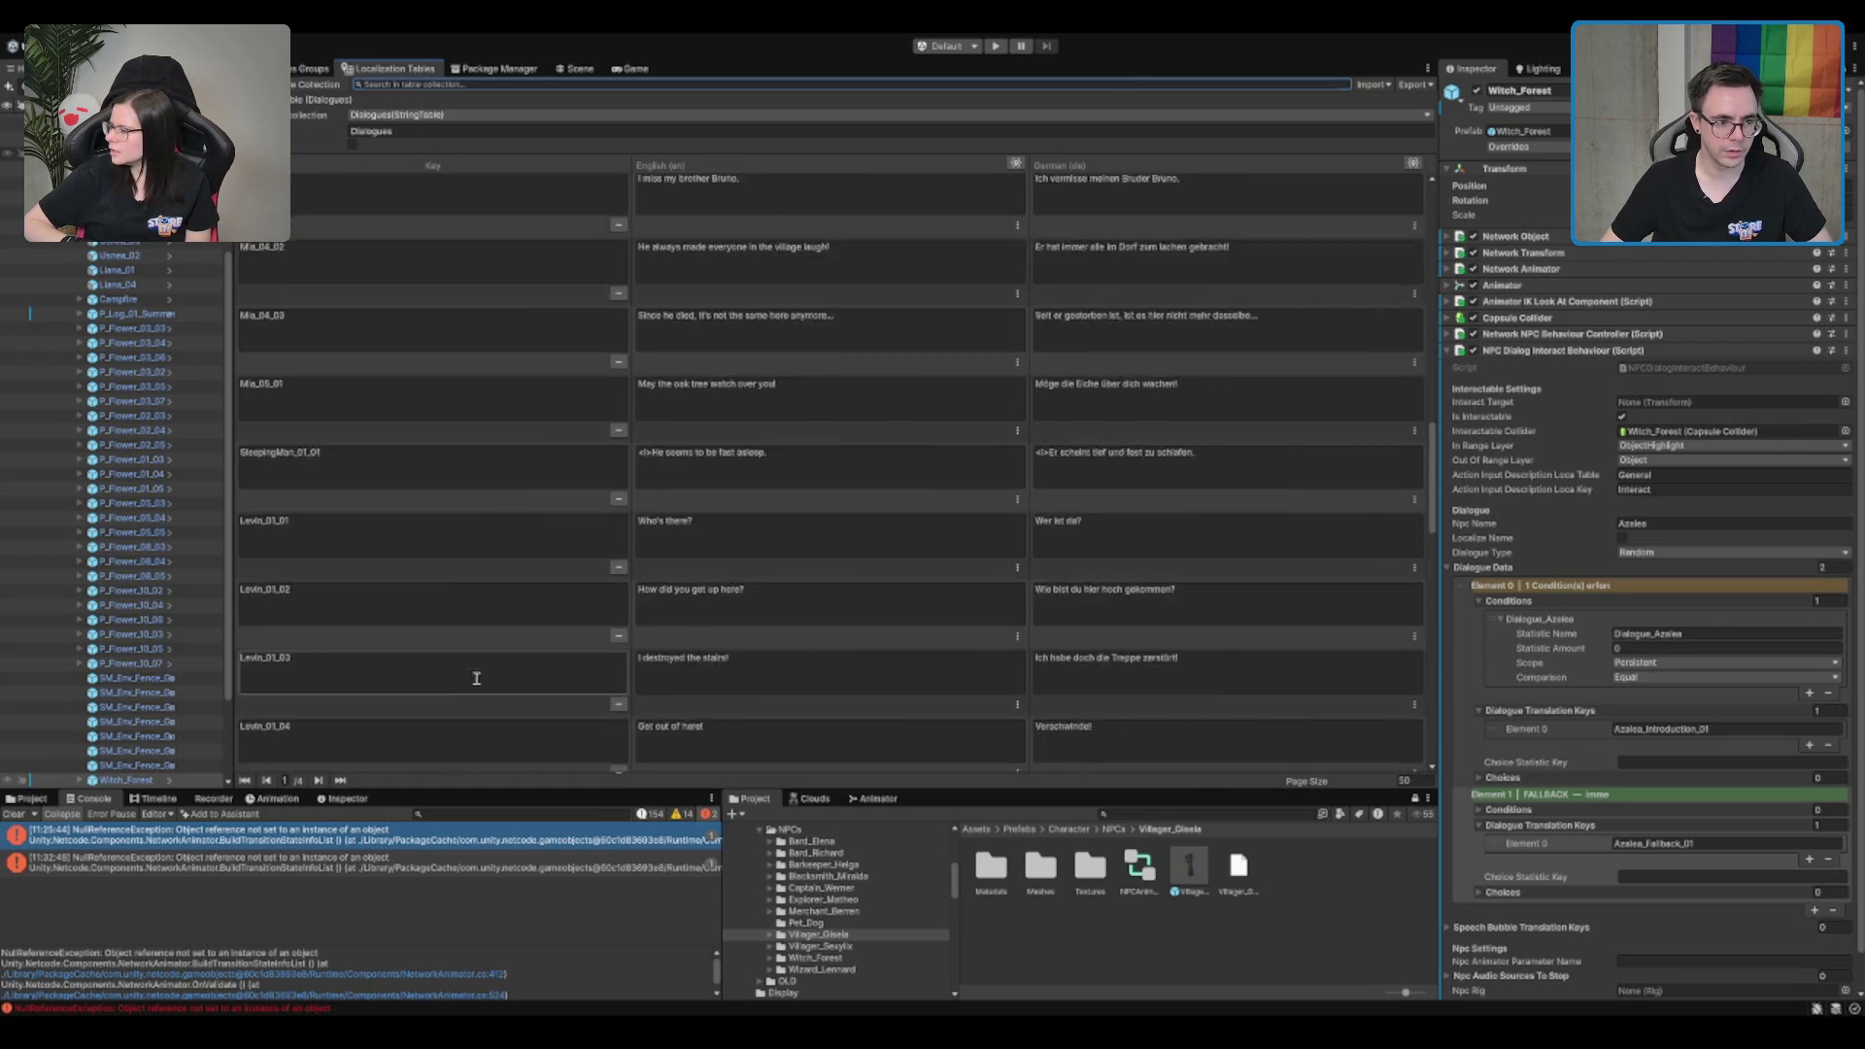
left_click(340, 780)
scroll(478, 627, "down", 5)
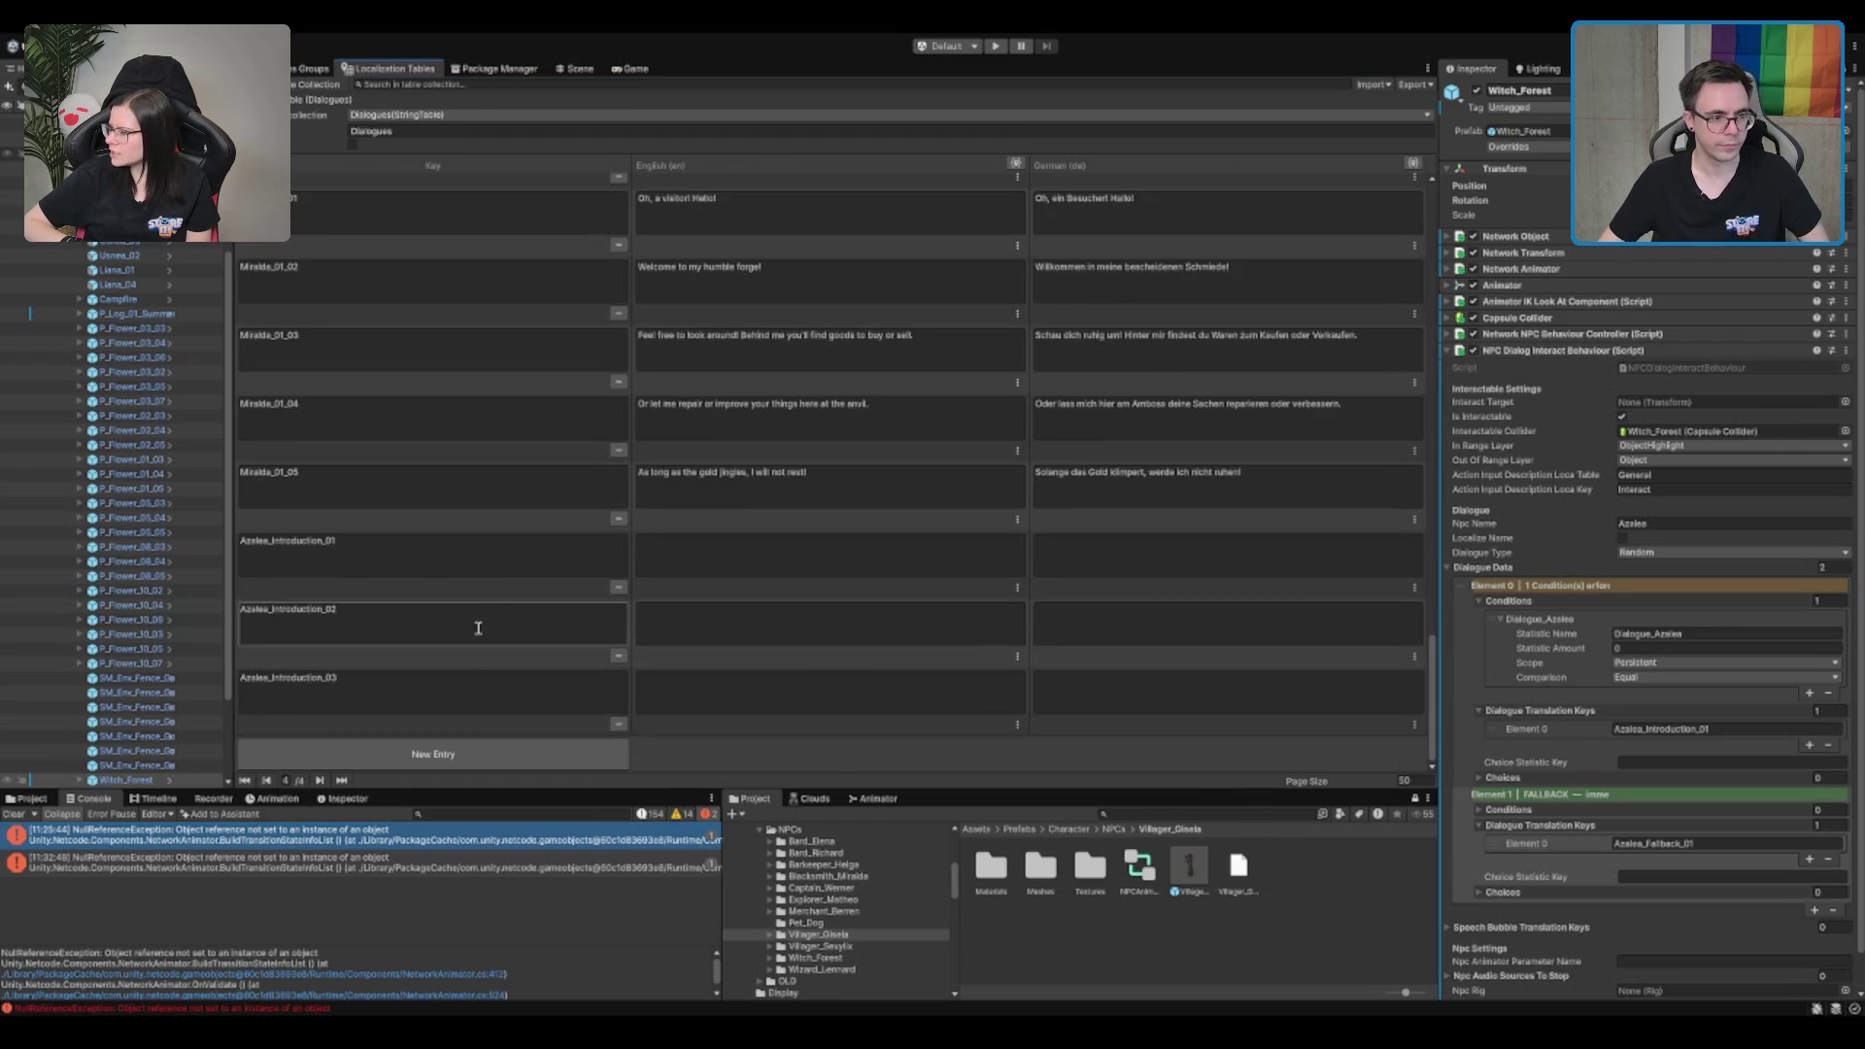
left_click(417, 763)
left_click(487, 716)
type("Azalea_Fallback_01")
left_click(465, 767)
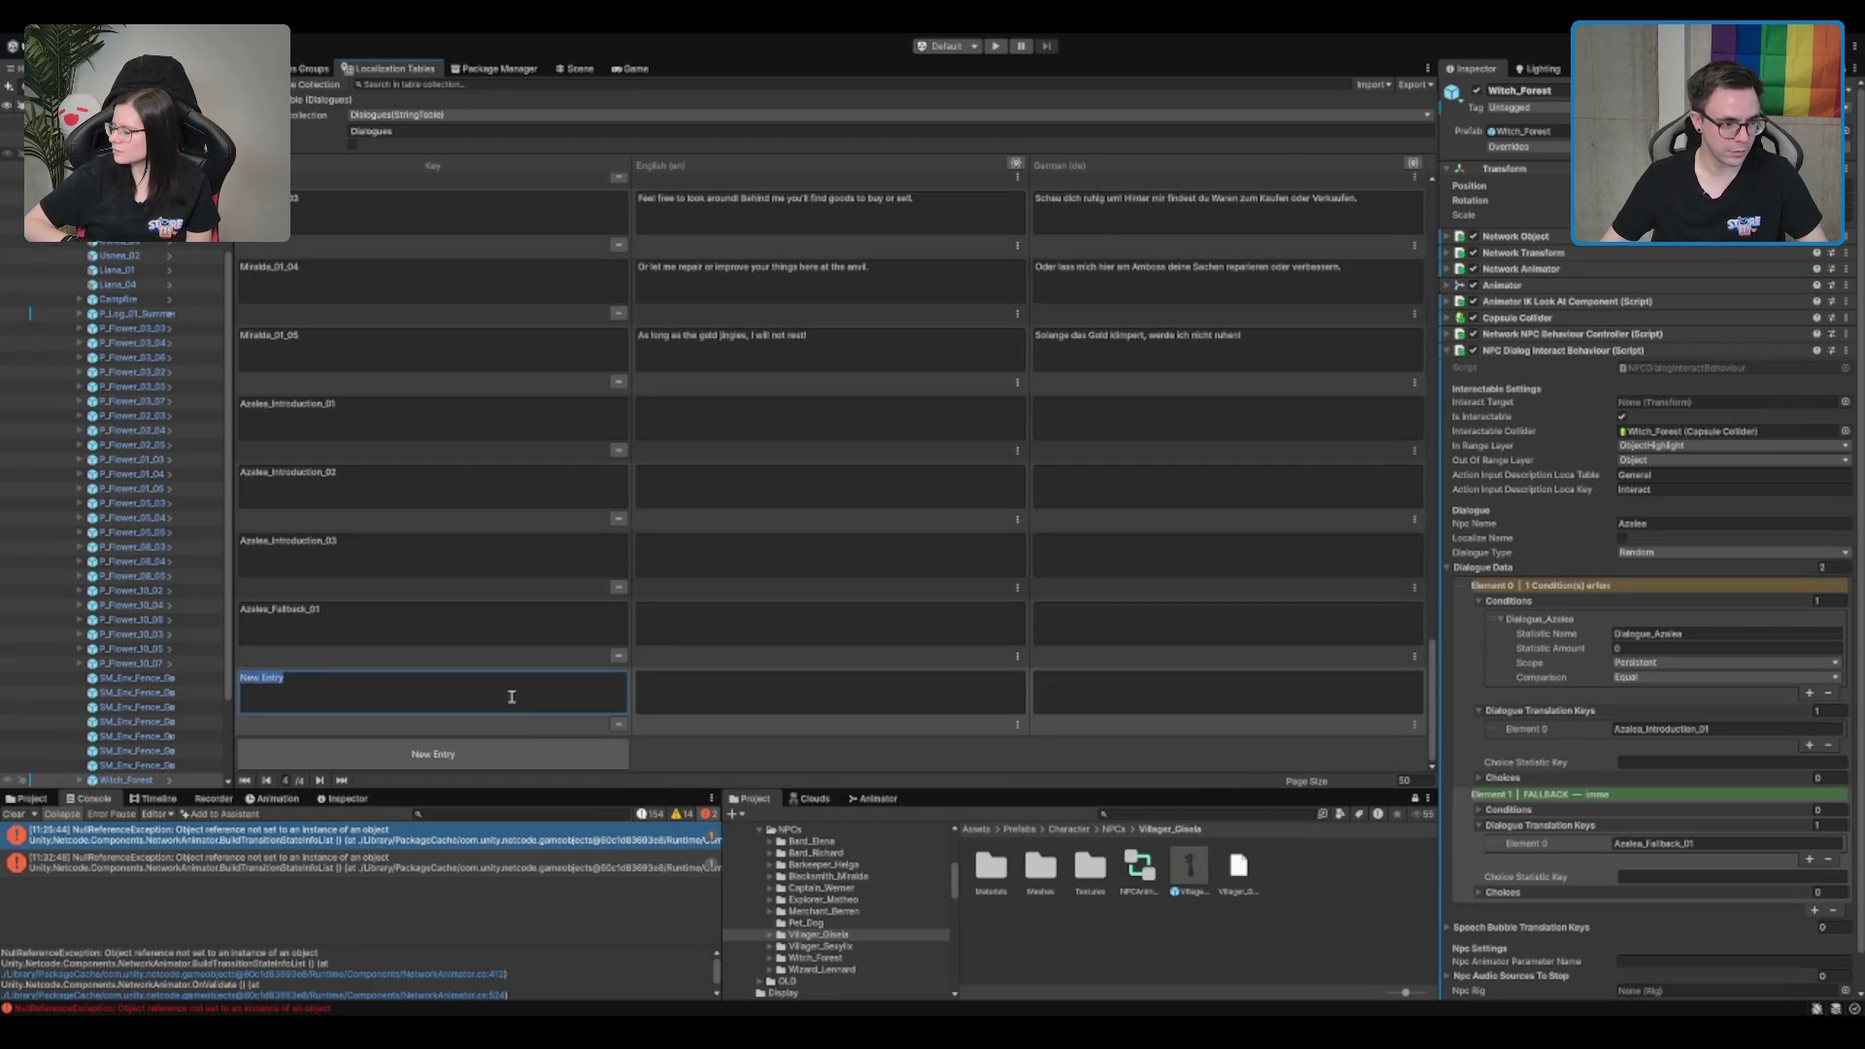
left_click(517, 704)
type("Azalea_Fallback_01")
key("BackSpace")
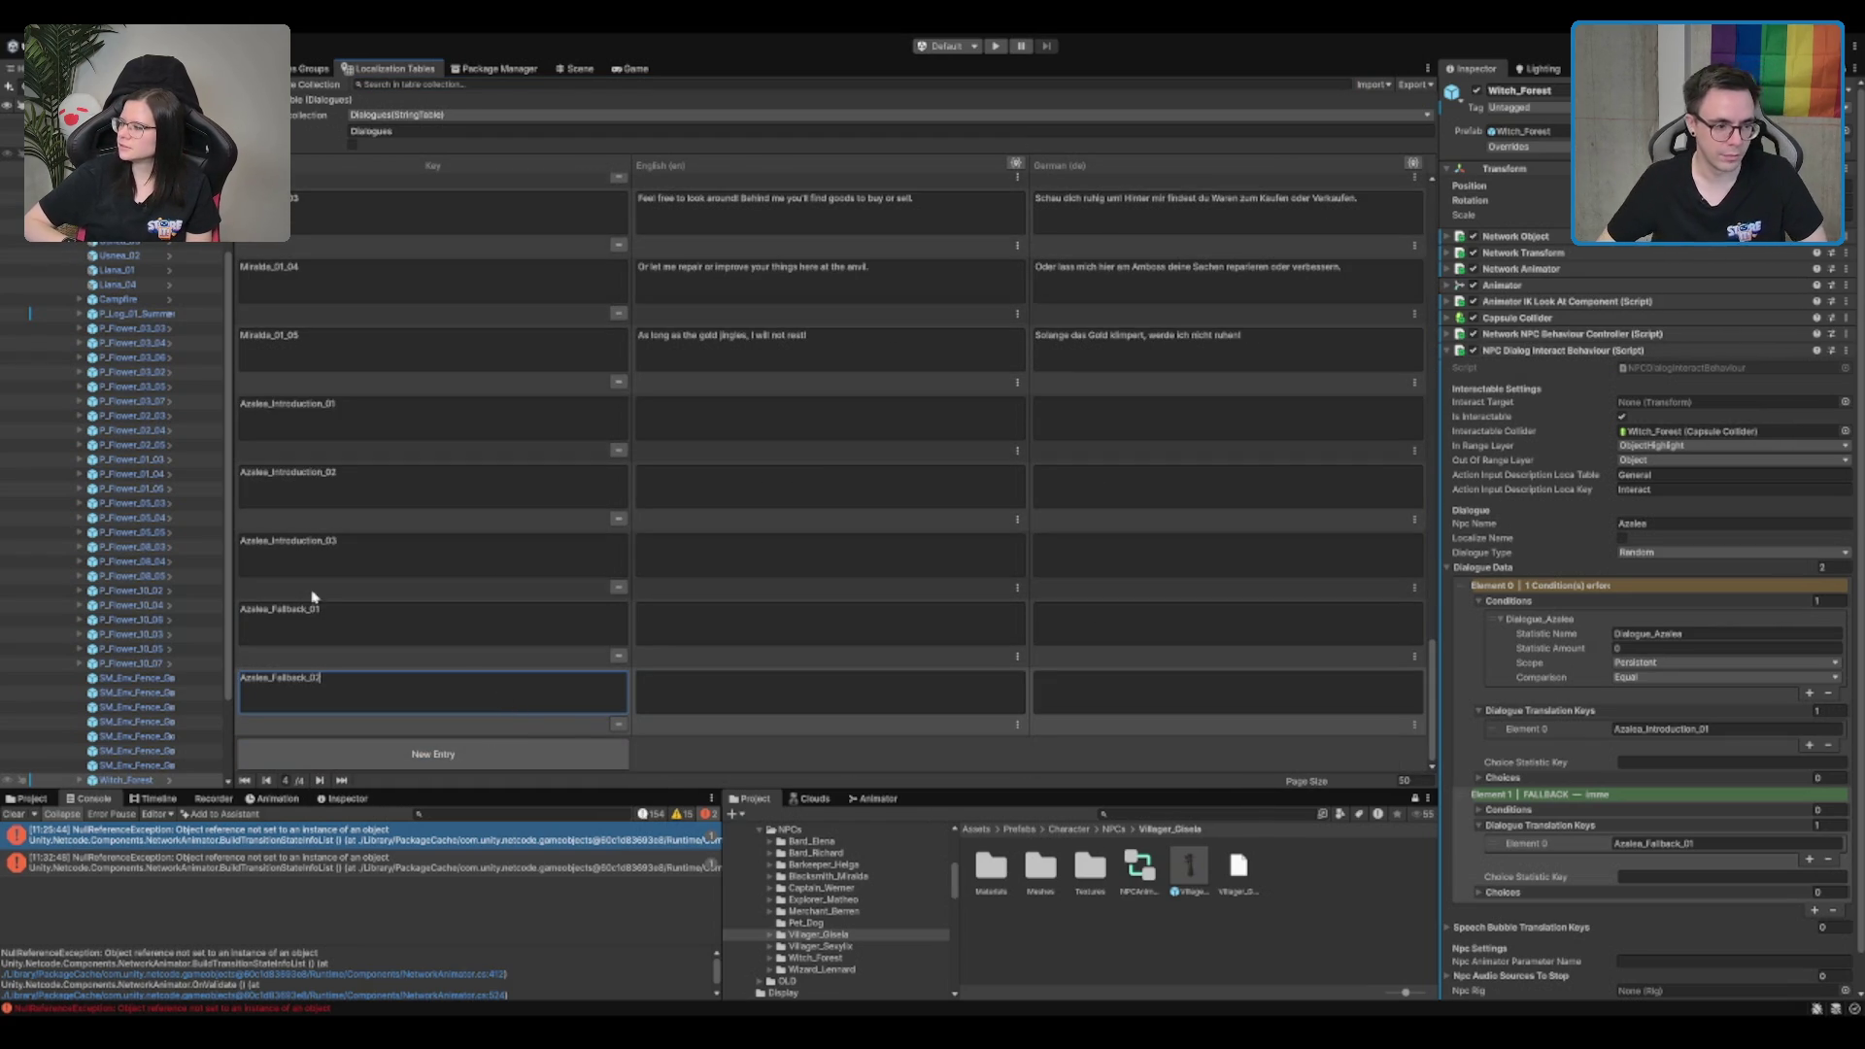
type("2")
key("Return")
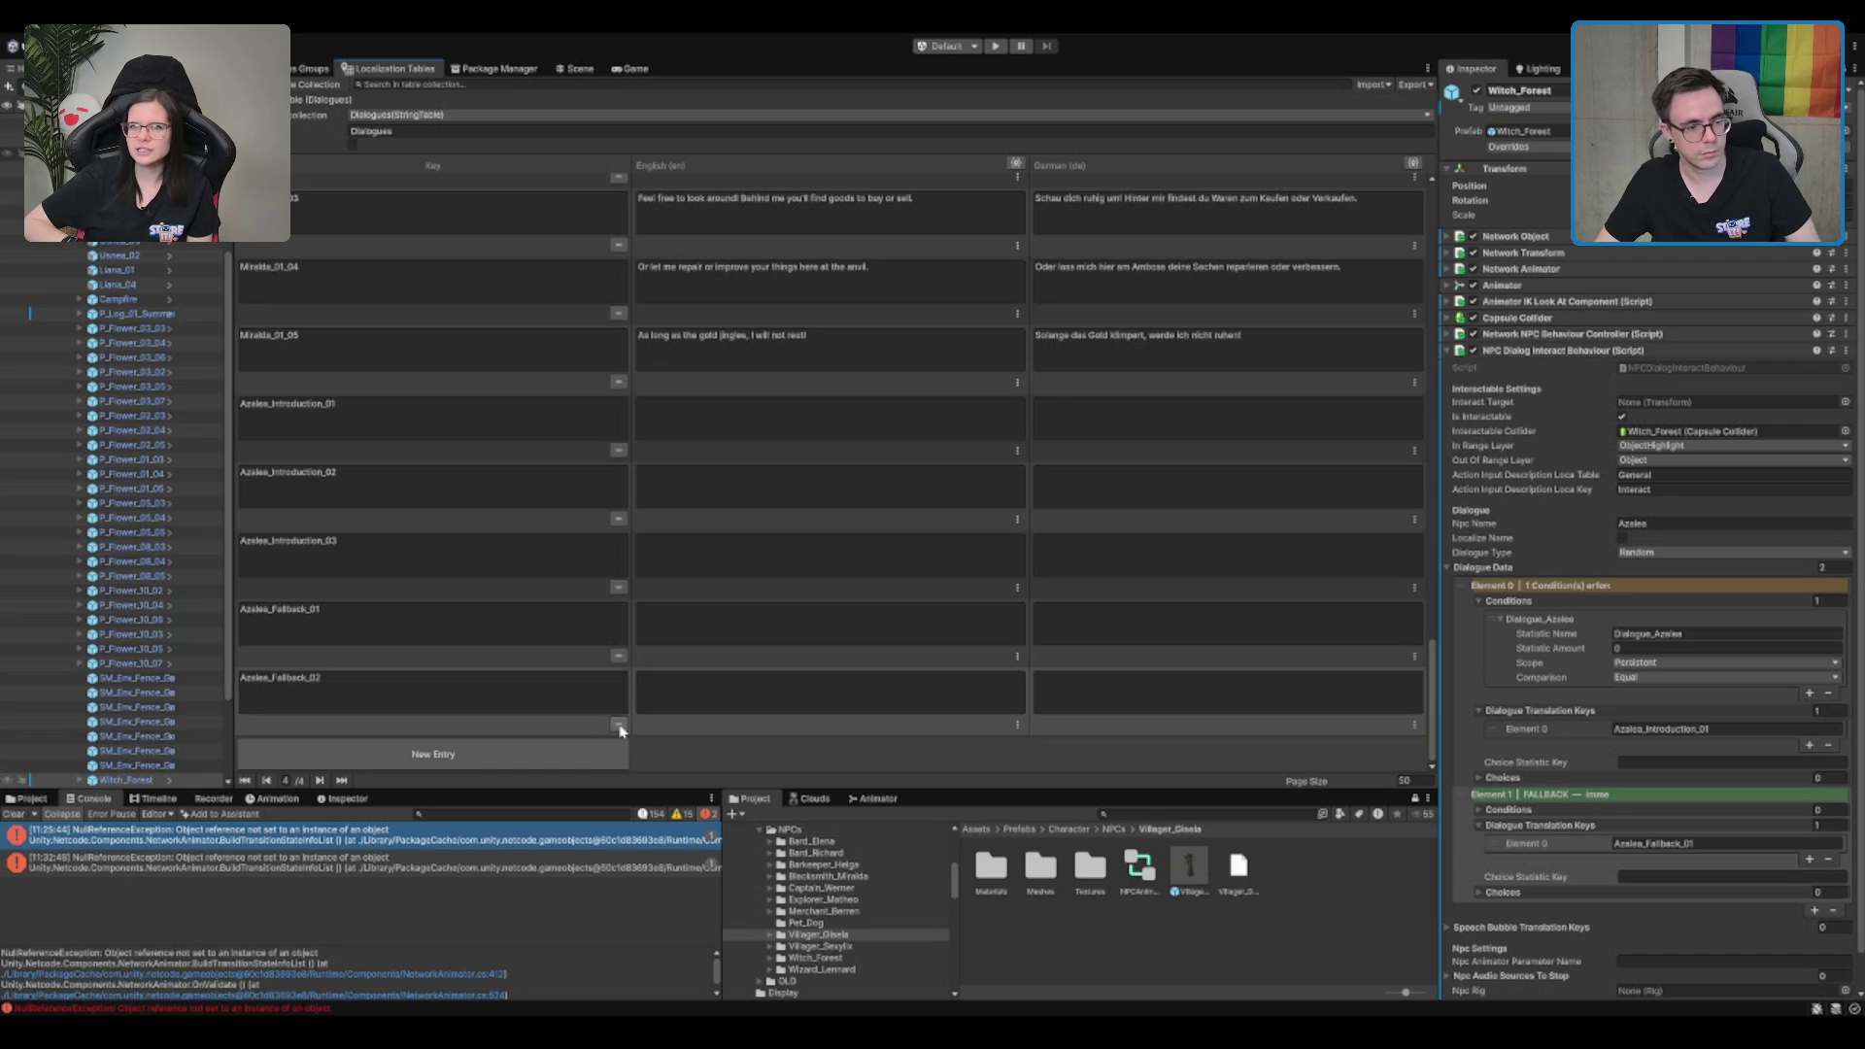
left_click(618, 723)
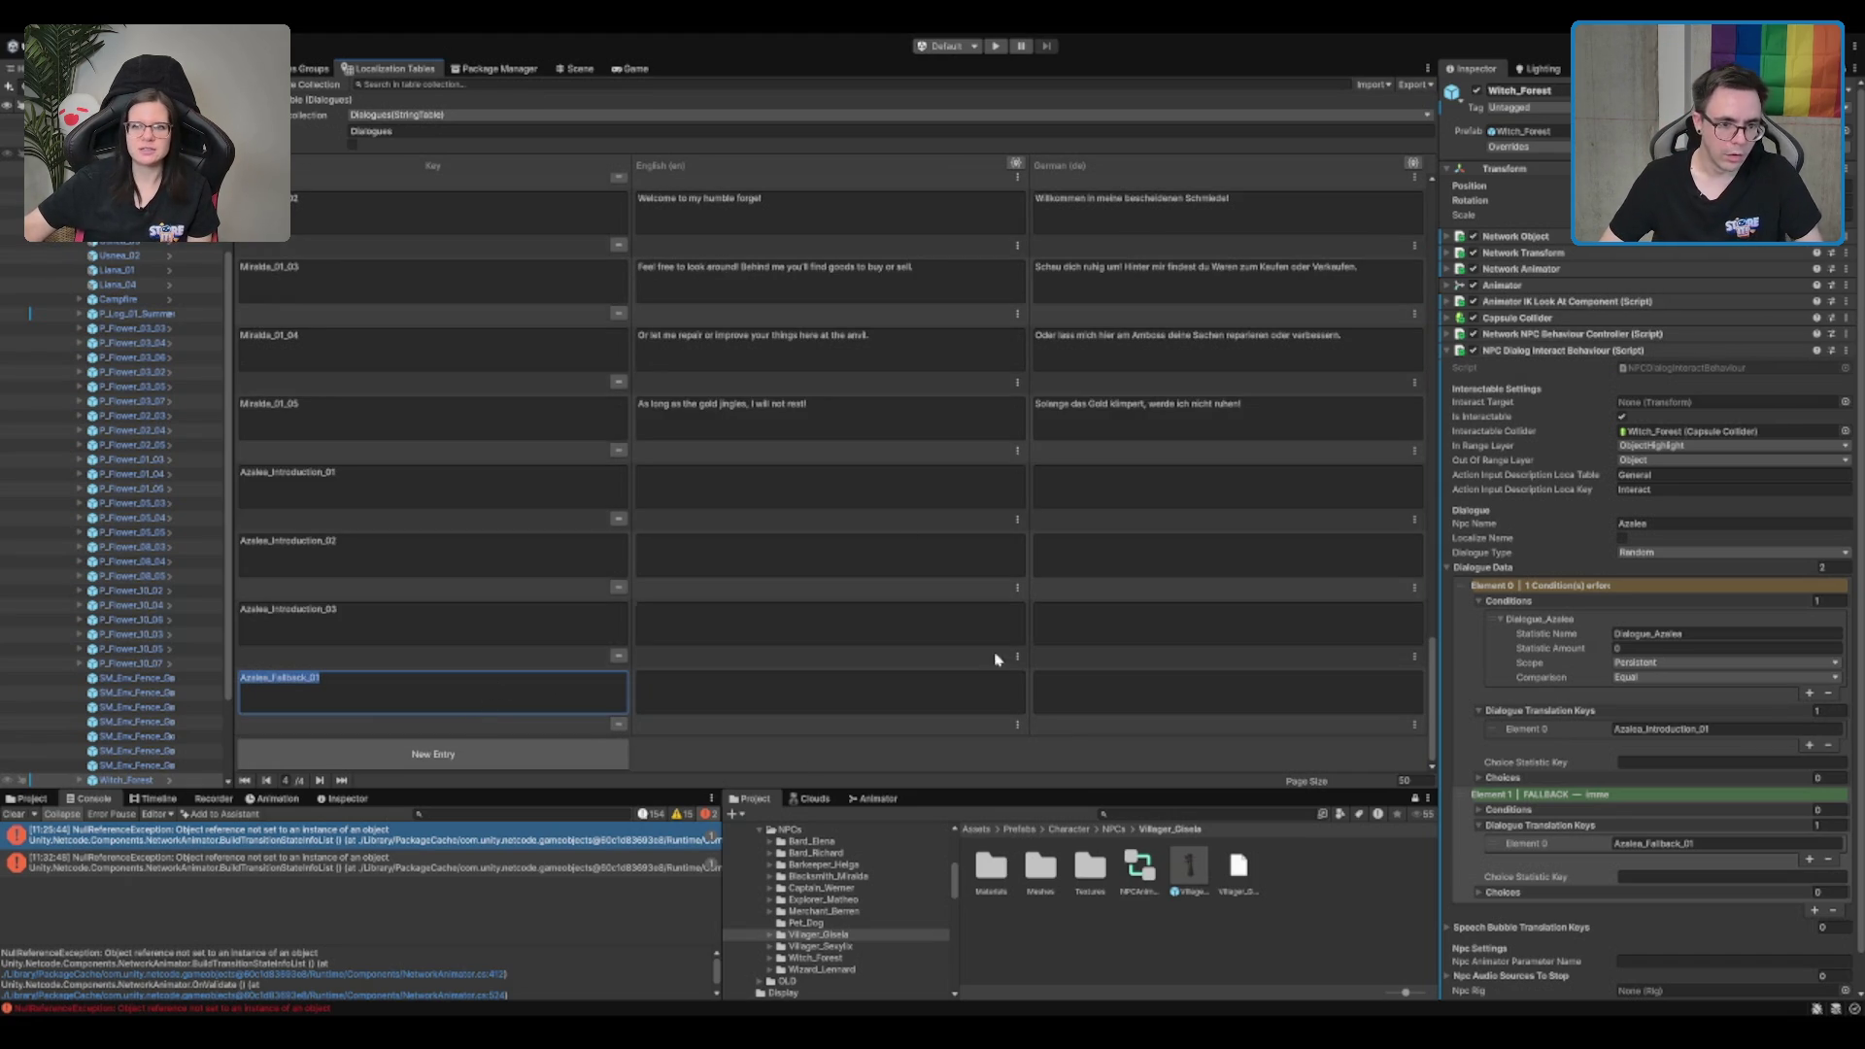
Step: Enter the German text 'Ich würde gerne in Ruhe meine Tränke brauen.' for Azalea_Fallback_01
left_click(1081, 680)
type("Ich w")
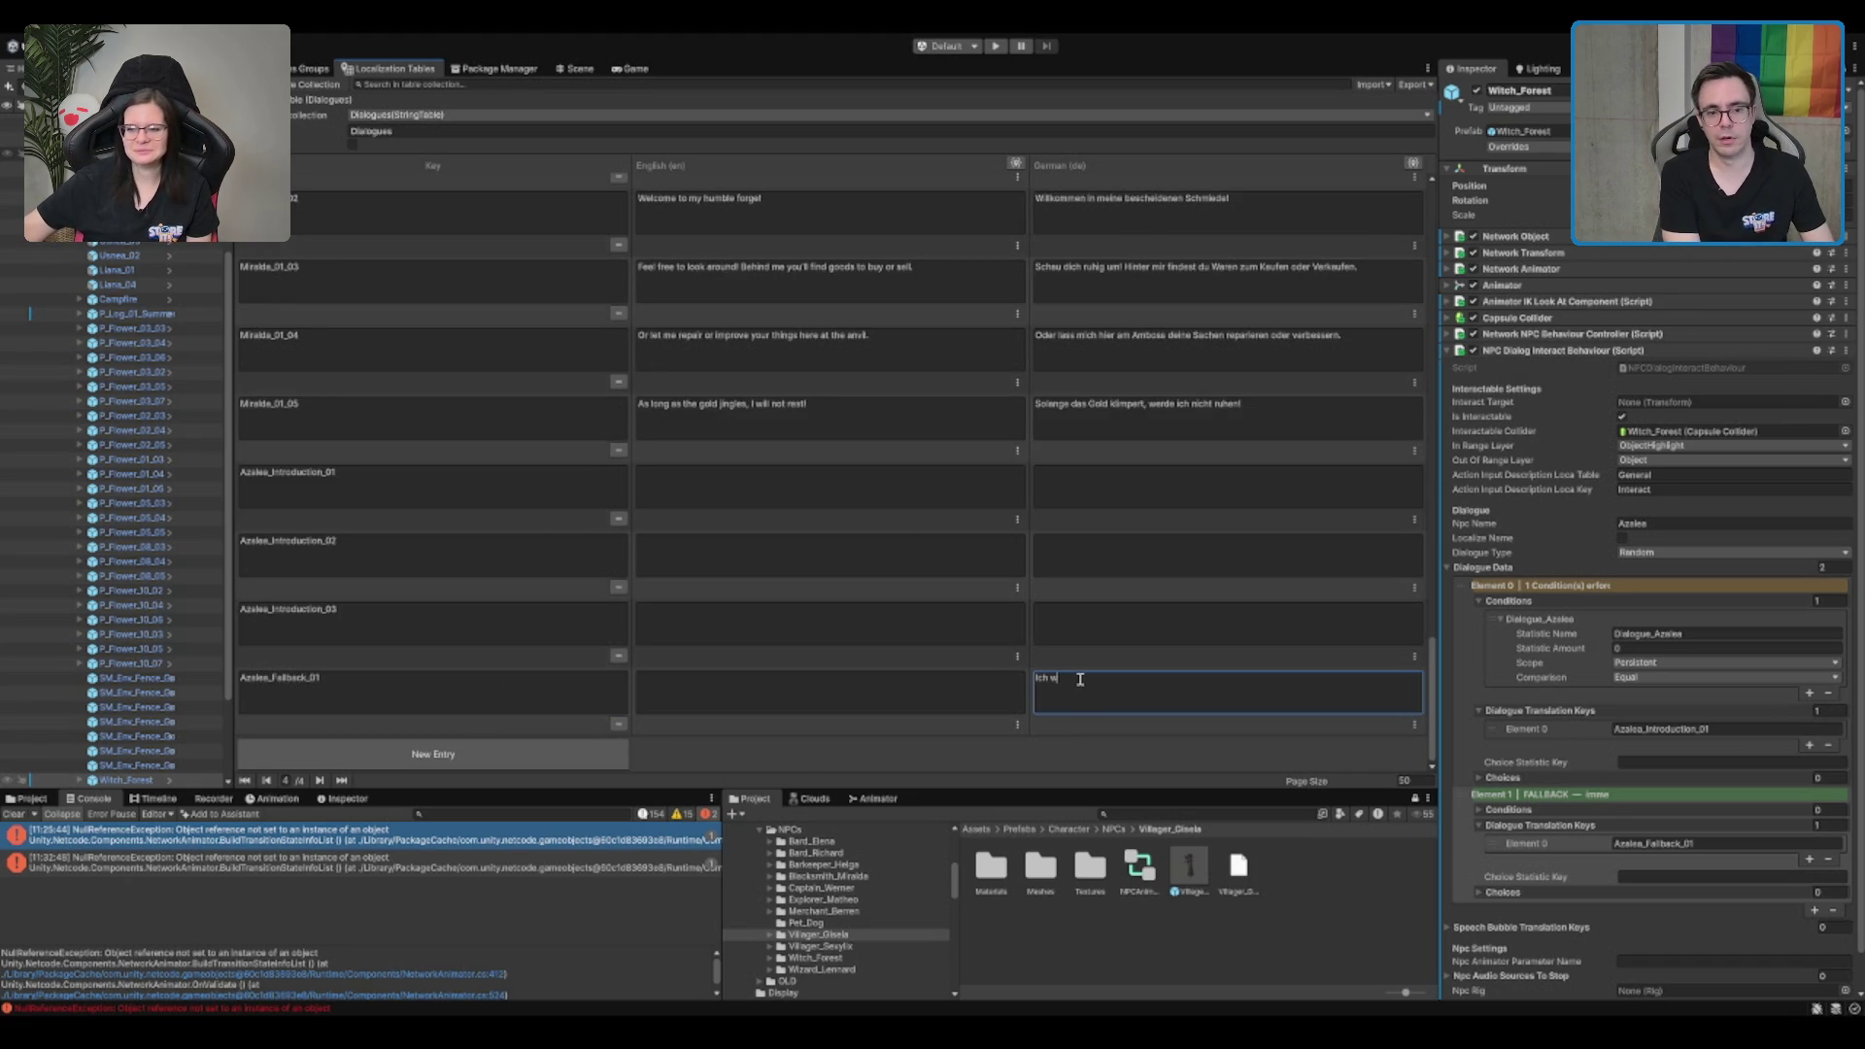
type("ürde gerne in")
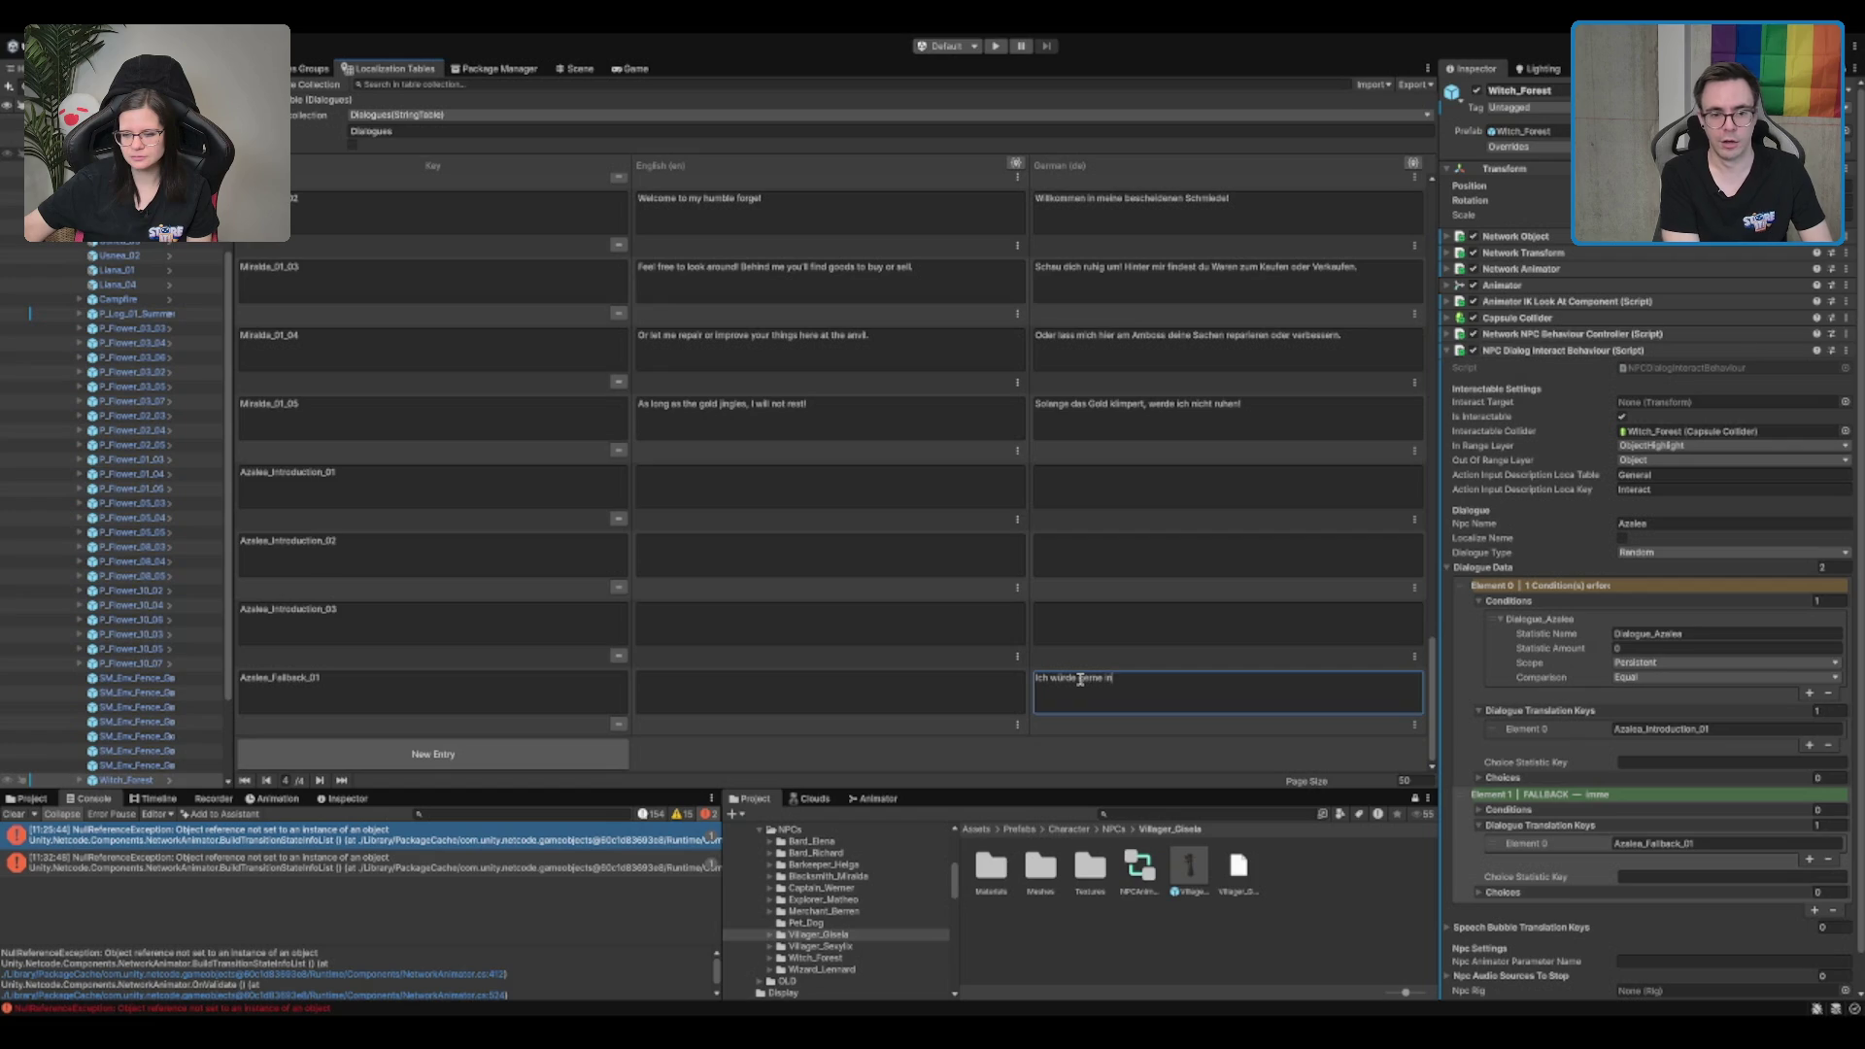
type(" Ruhe meine Tränke brauen")
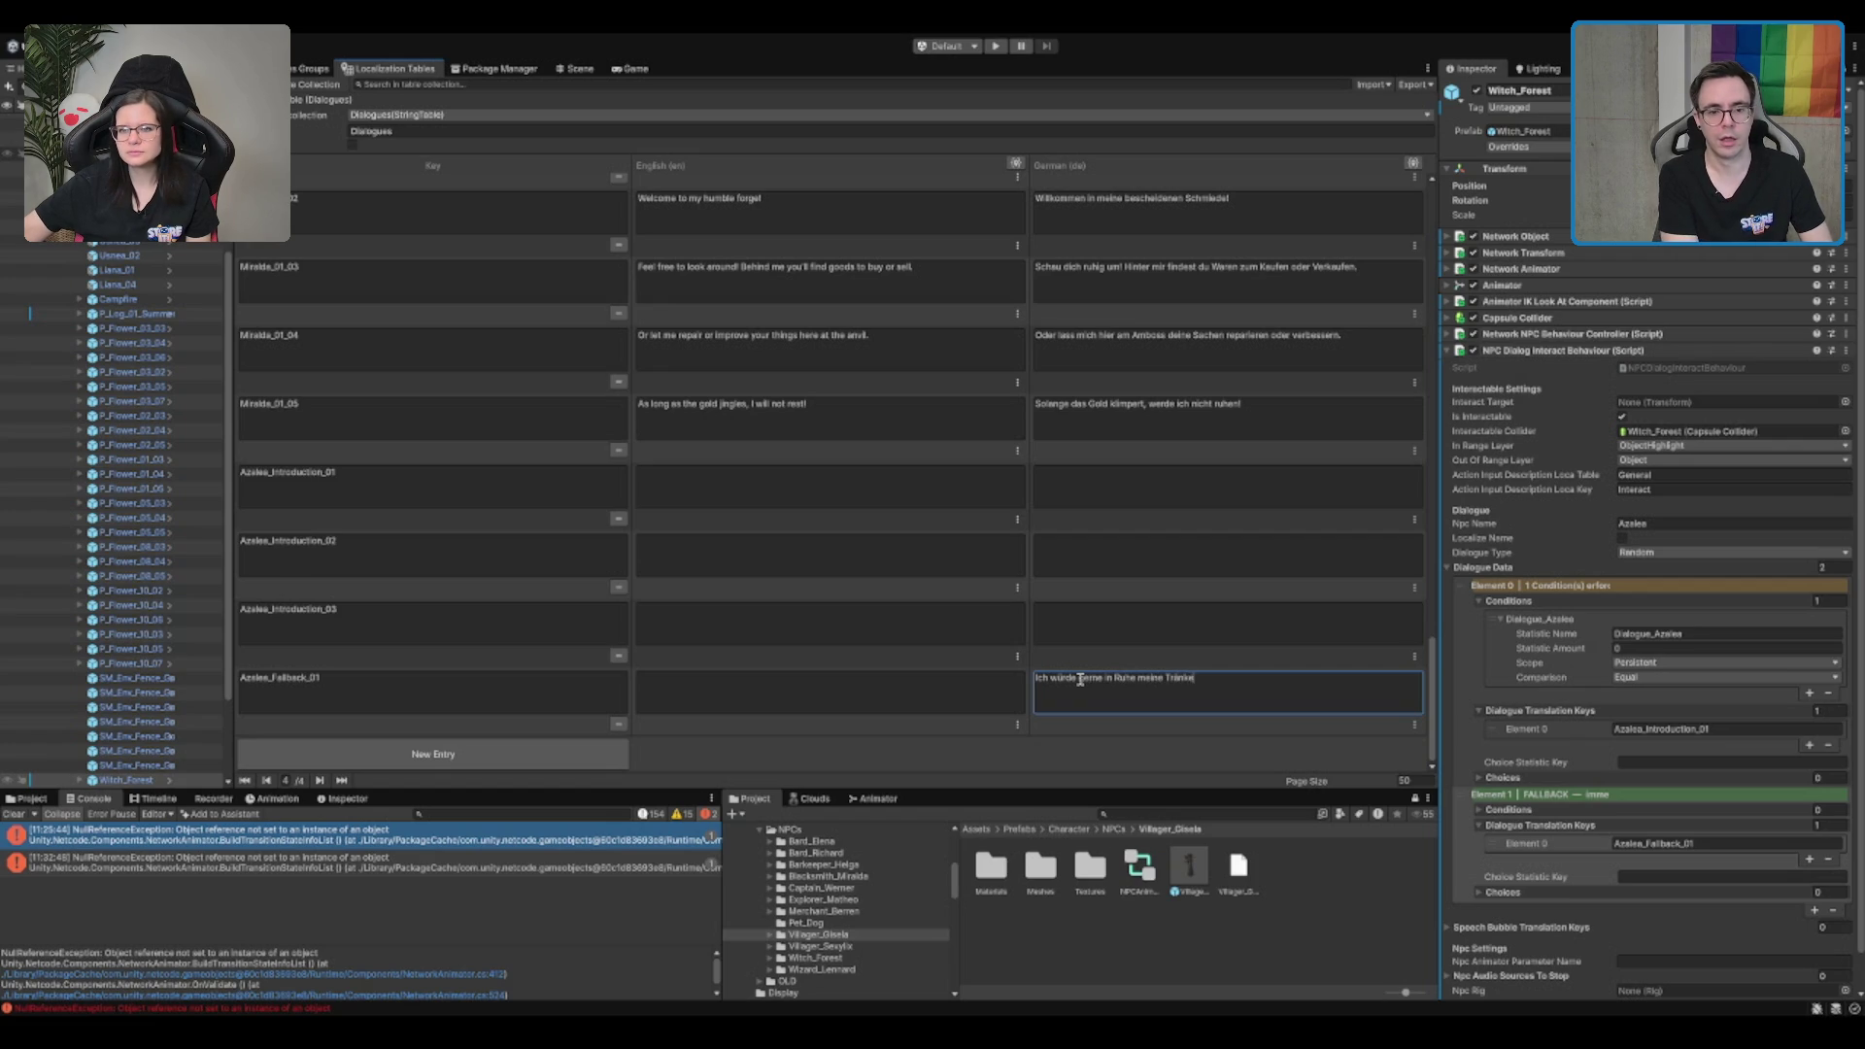
key("BackSpace")
key("BackSpace")
key("BackSpace")
type("rauen")
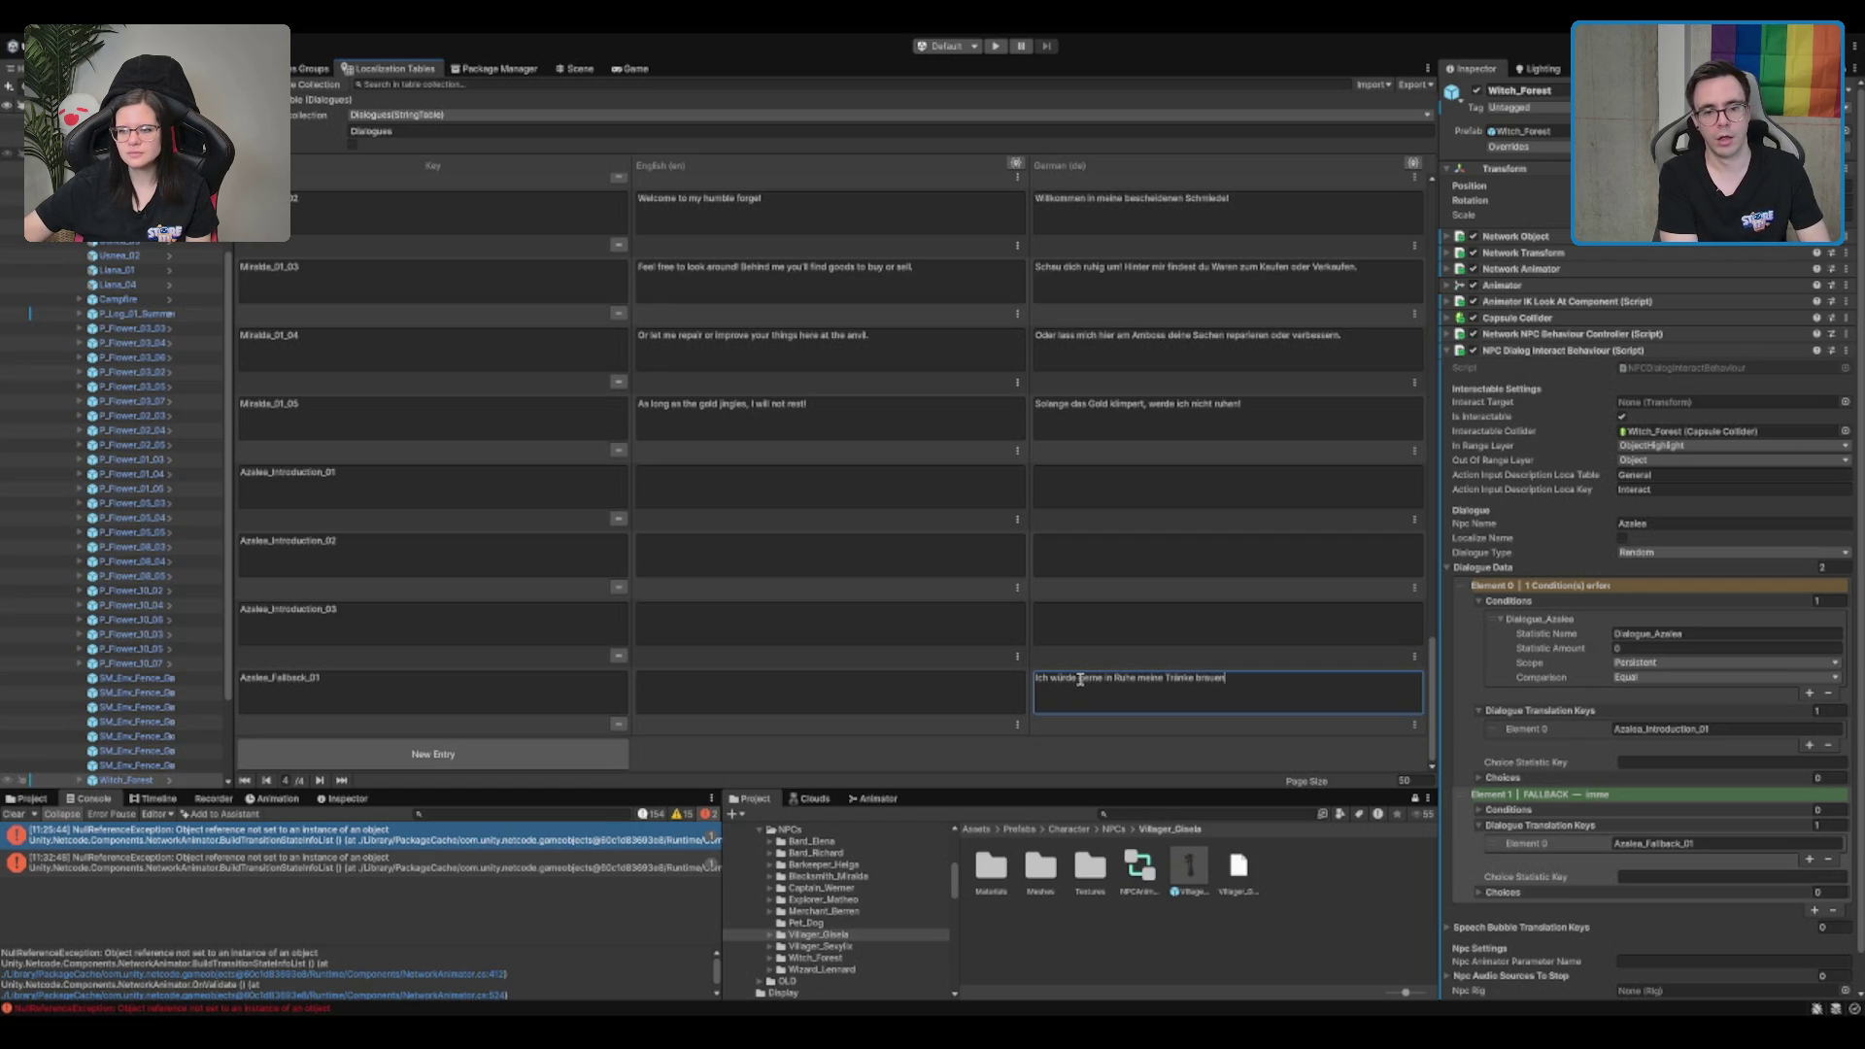
type(".")
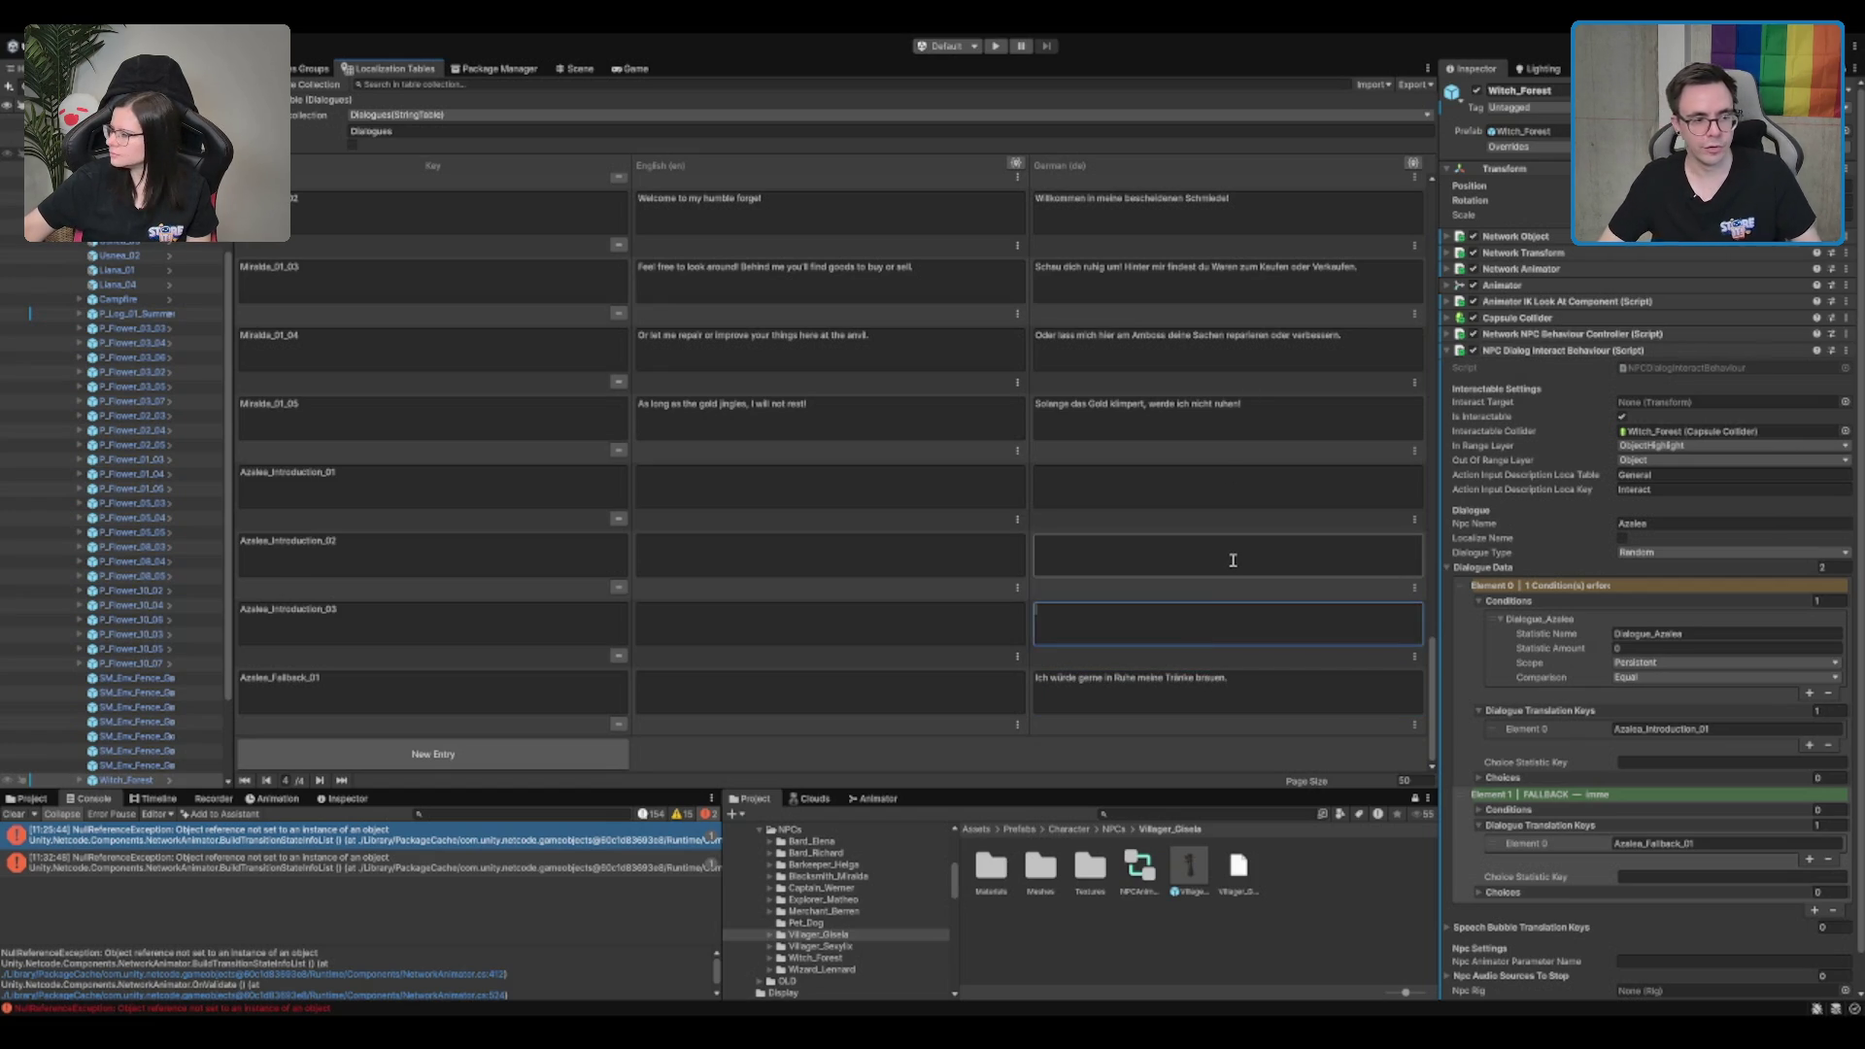
Step: Fill the German cells of Azalea_Introduction_01, _02, _03 with 'Hey', 'Ich Azalea', 'Tschüss'
left_click(1233, 558)
left_click(1271, 503)
type("Hey")
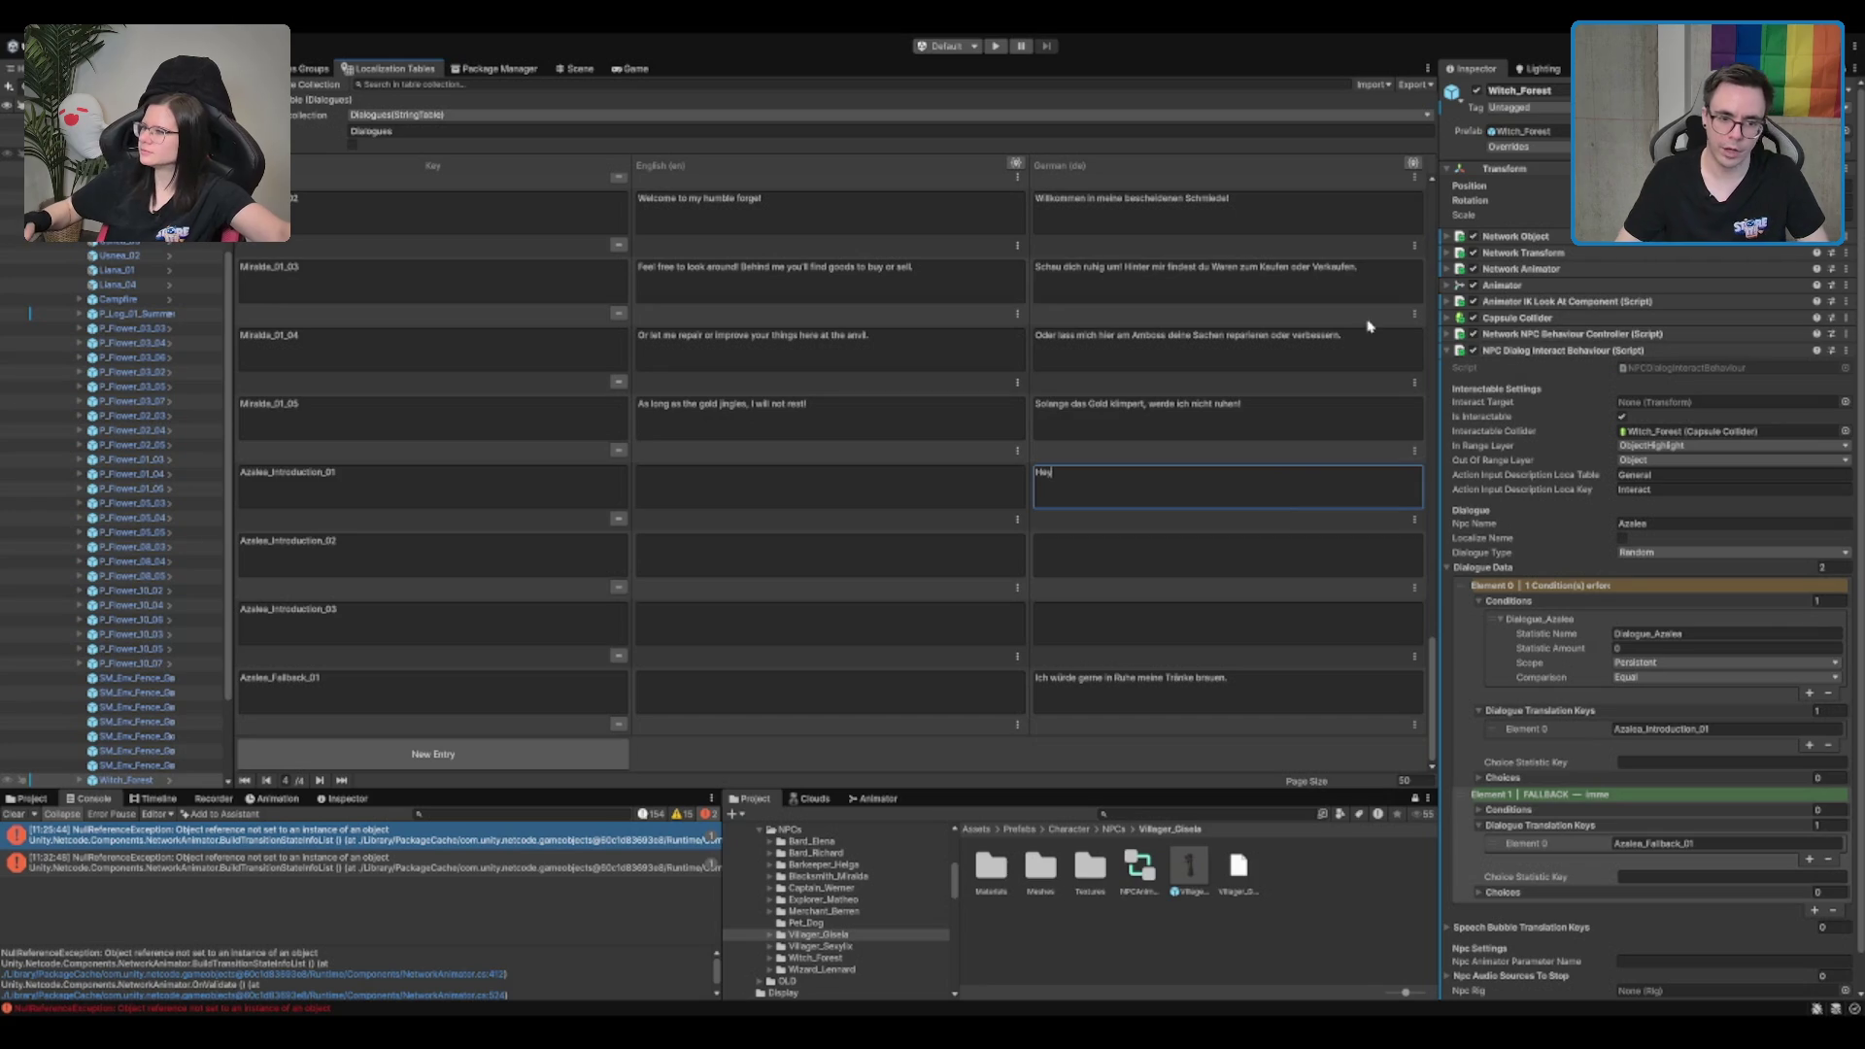
left_click(1190, 539)
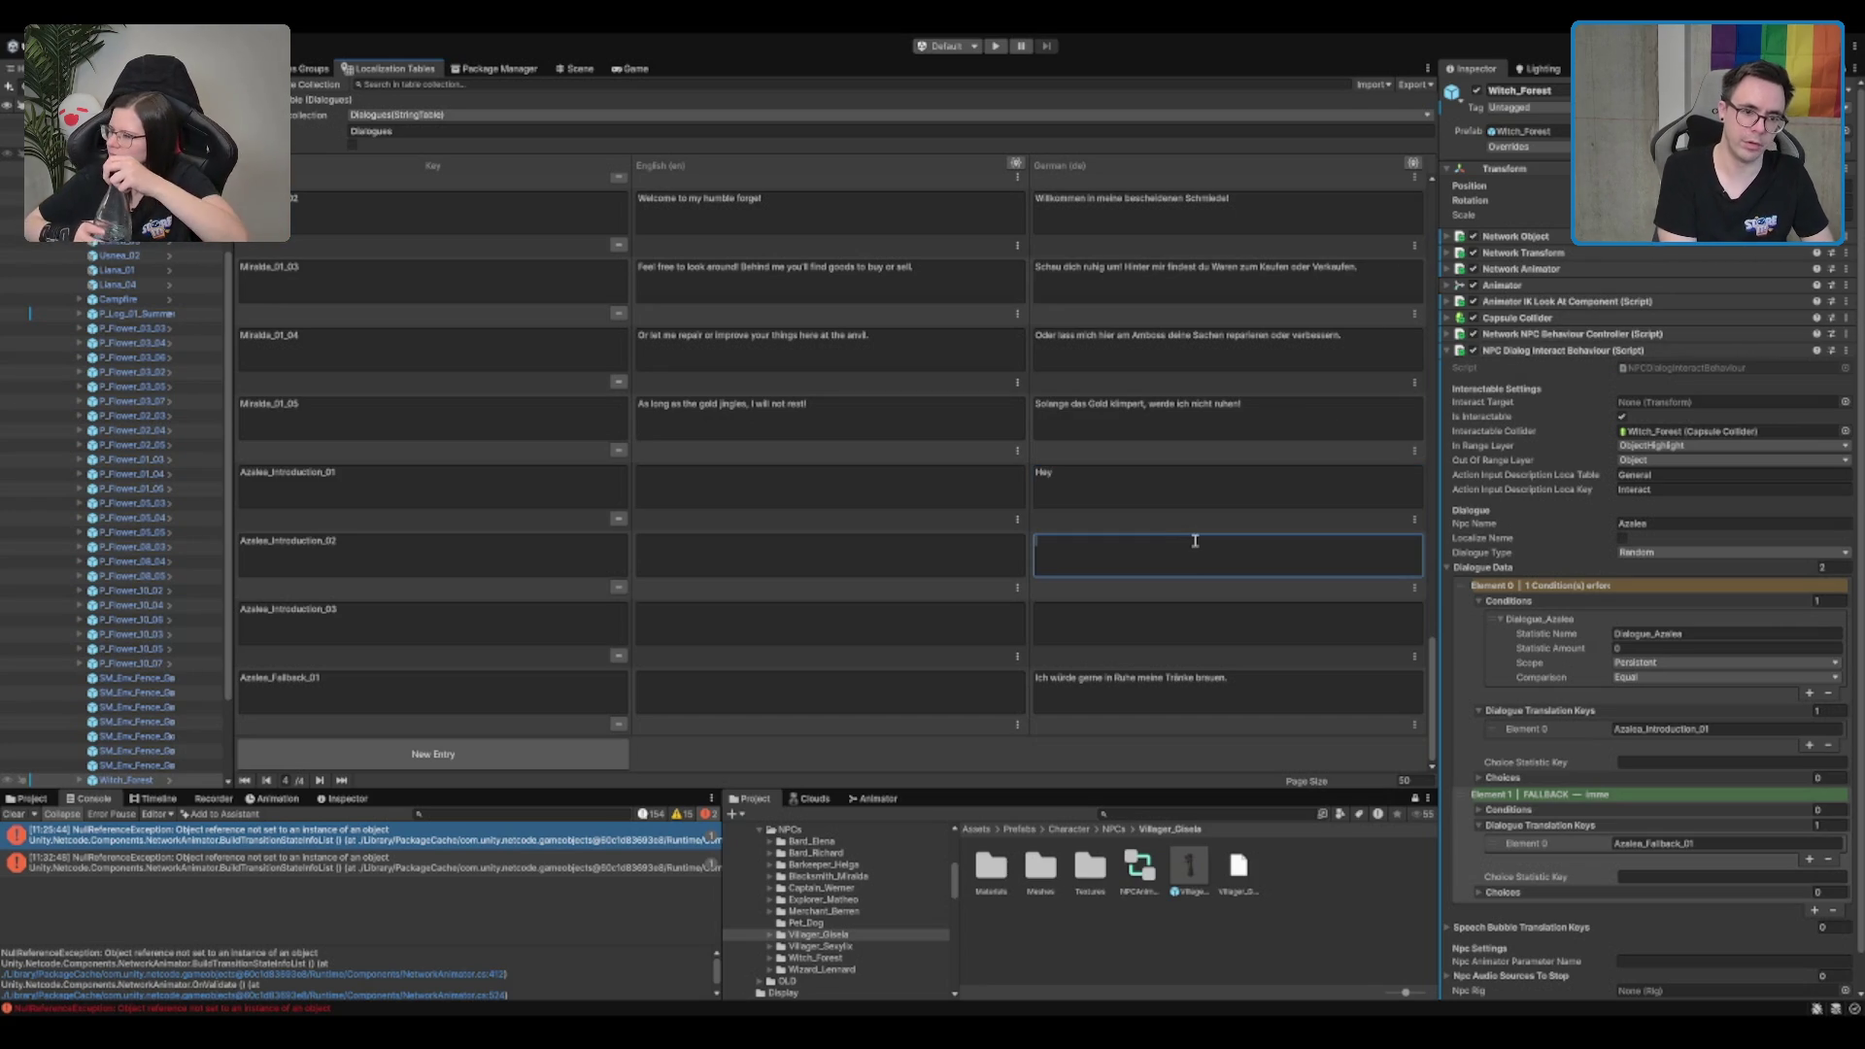
type("Ich Azalea")
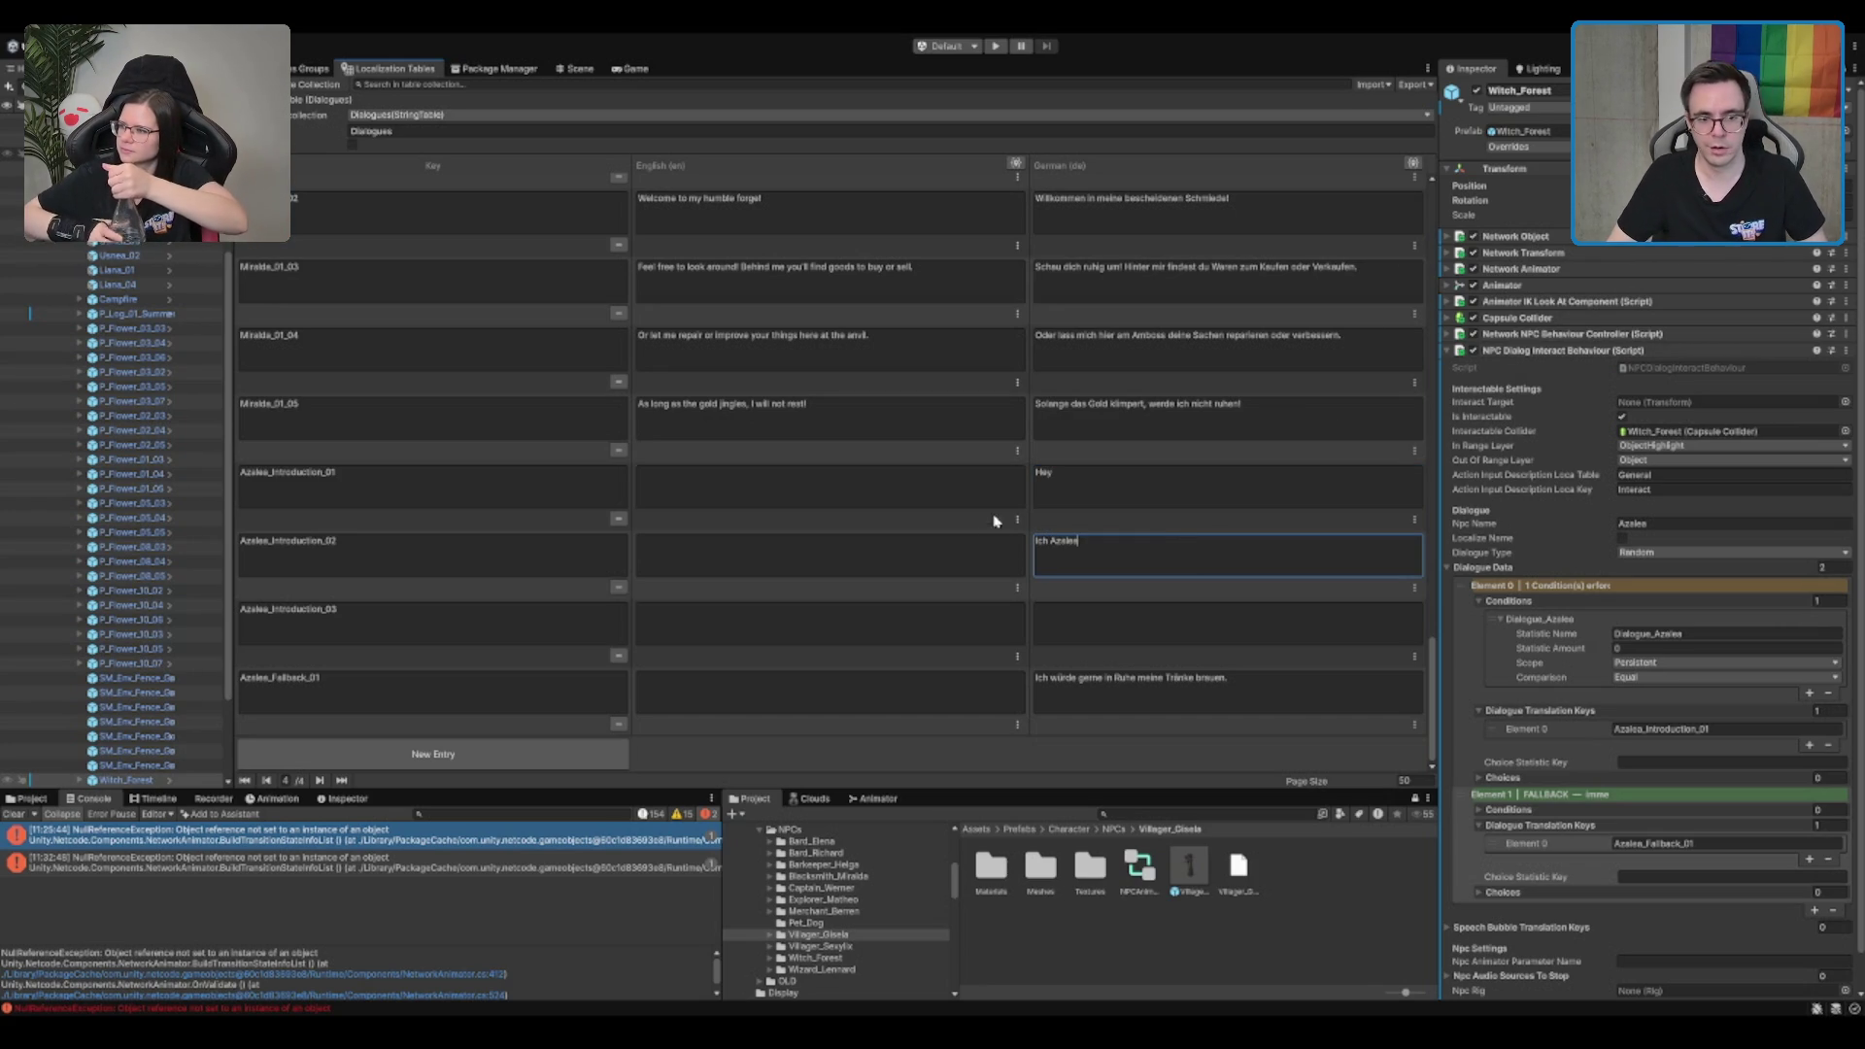
left_click(1091, 617)
type("Tschüss")
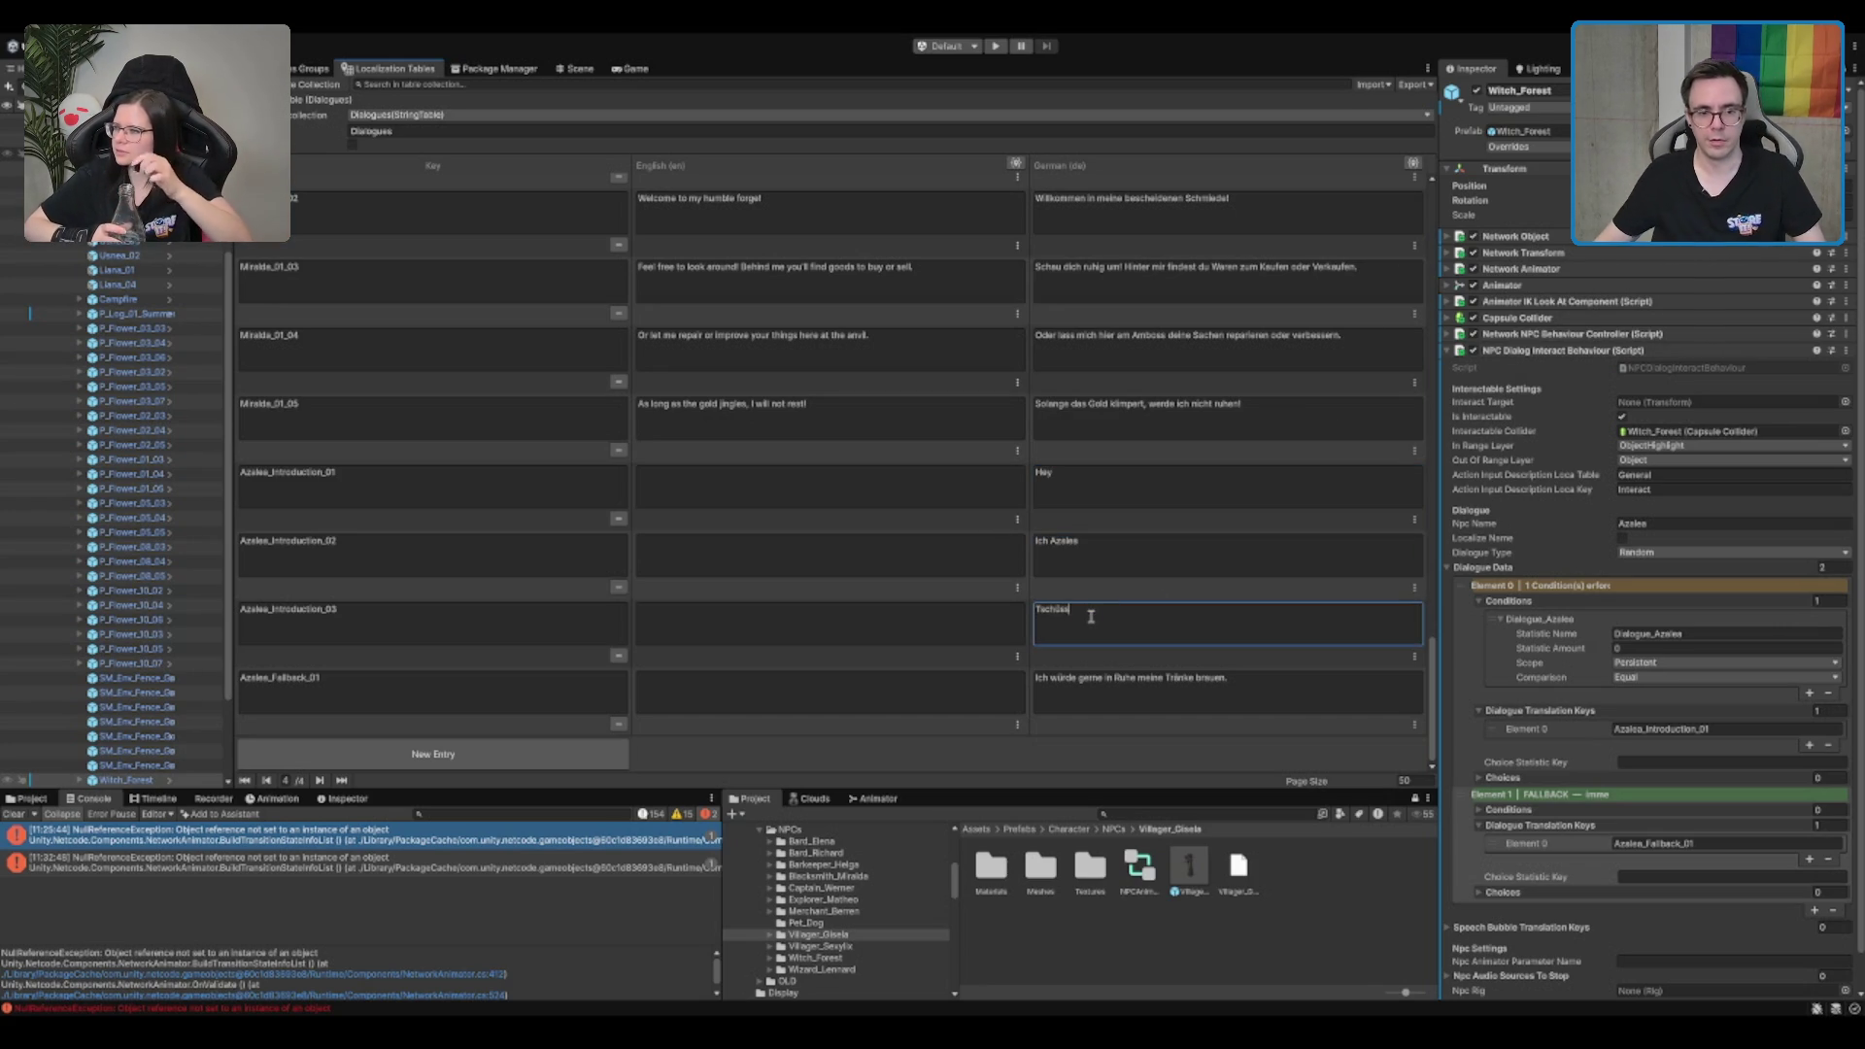
left_click(1278, 956)
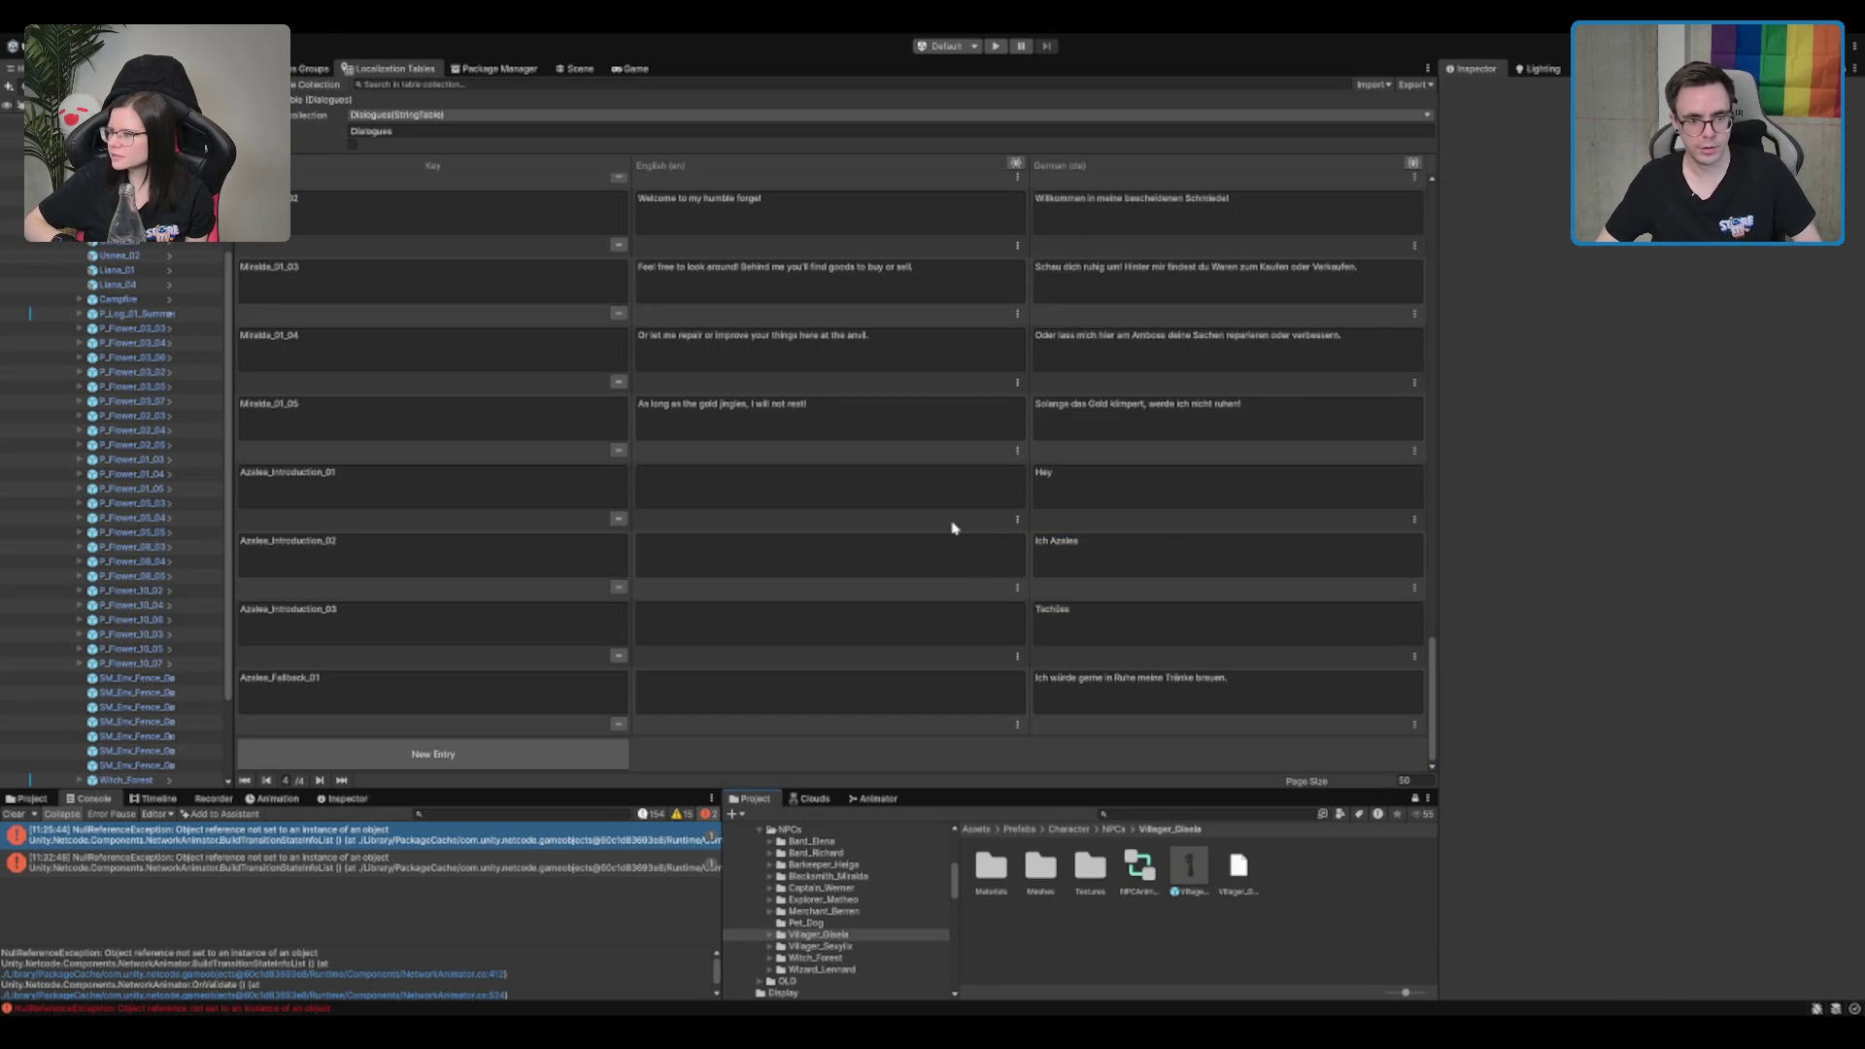
left_click(841, 842)
Step: Open the Boot scene from Maps/Scenes and enter Play mode
key("Left")
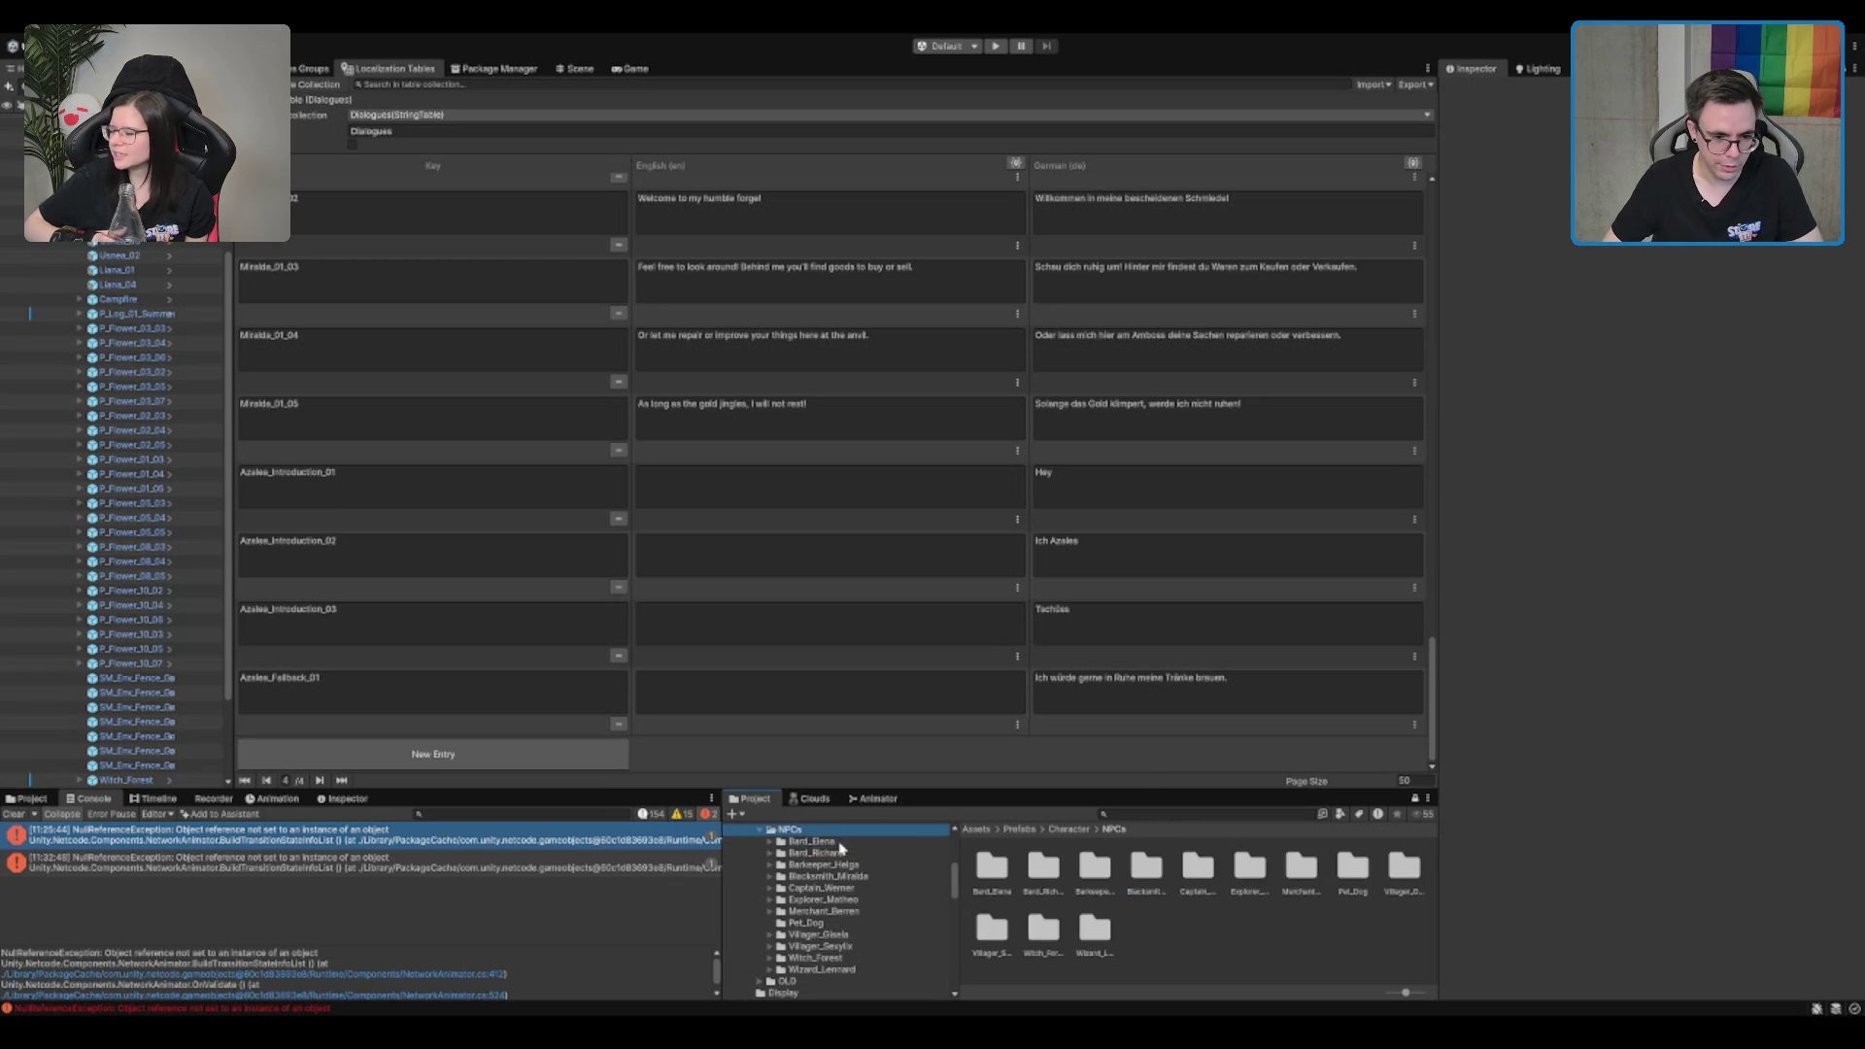
scroll(841, 875, "down", 5)
left_click(816, 929)
left_click(845, 871)
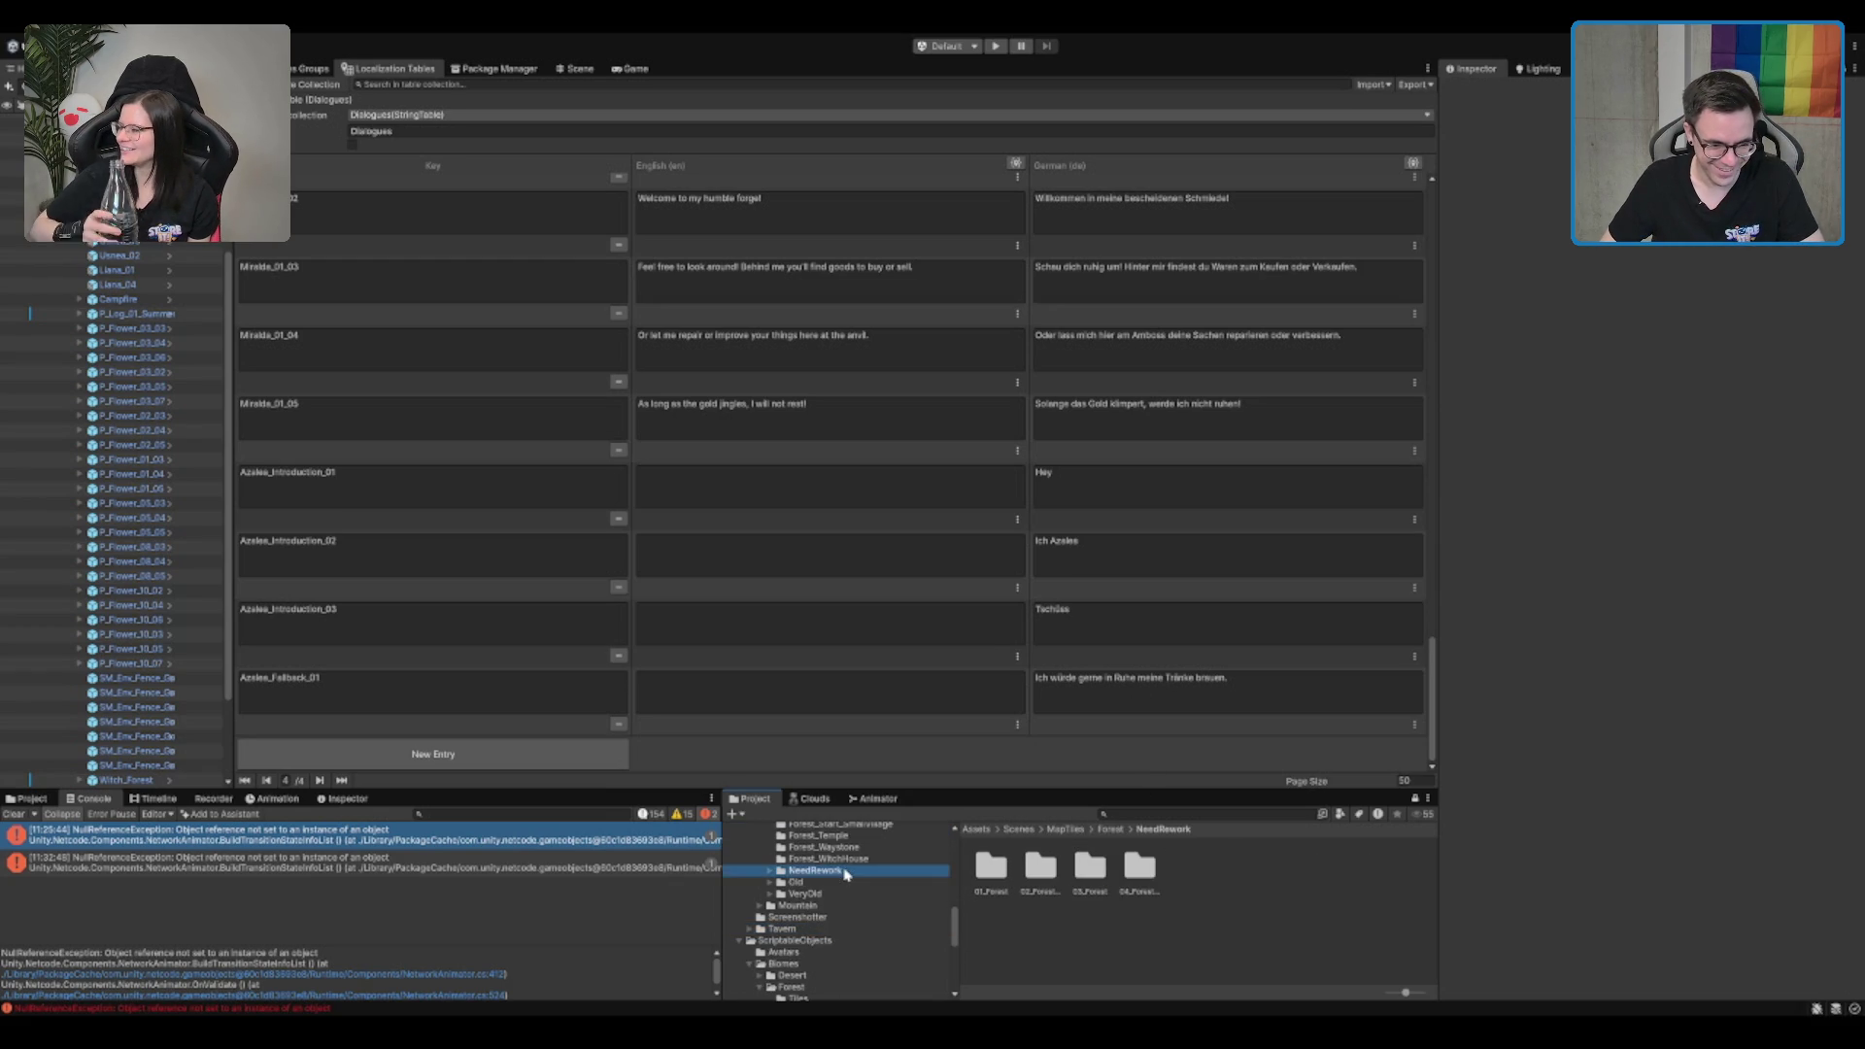
scroll(845, 874, "up", 3)
left_click(864, 866)
left_click(868, 854)
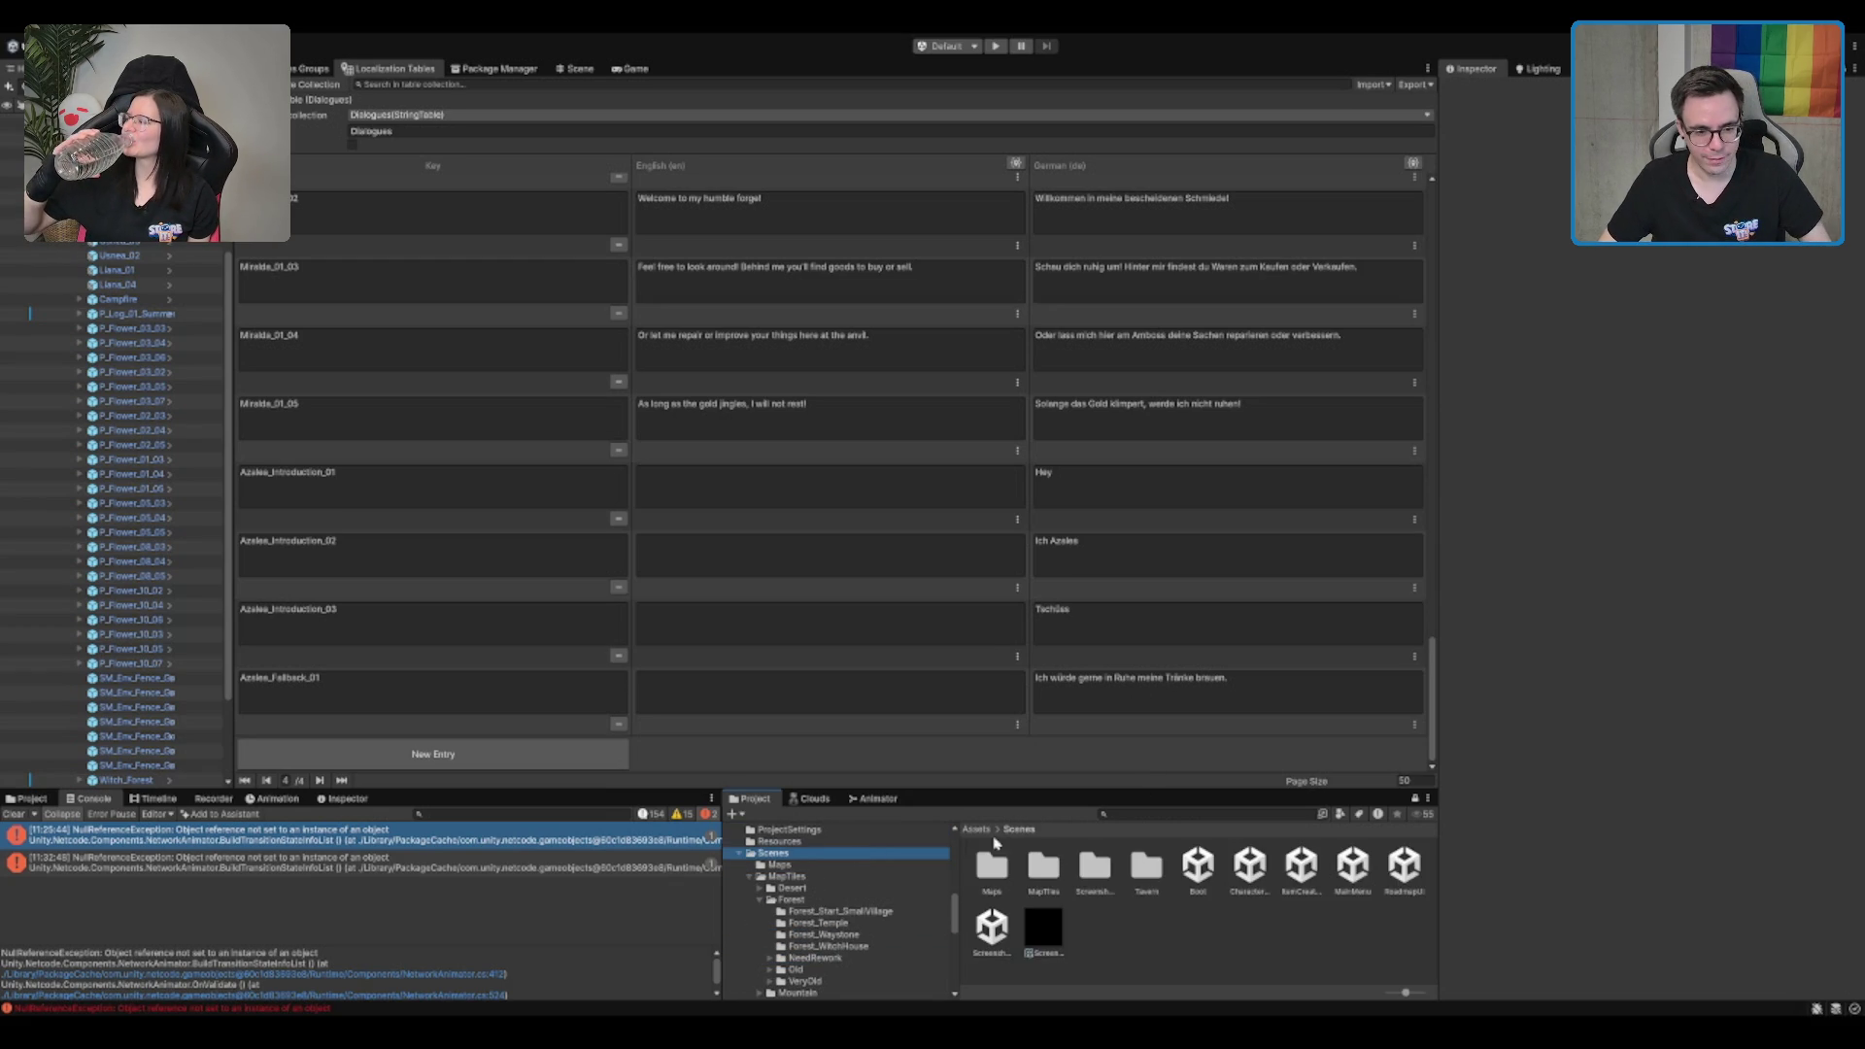
double_click(1197, 865)
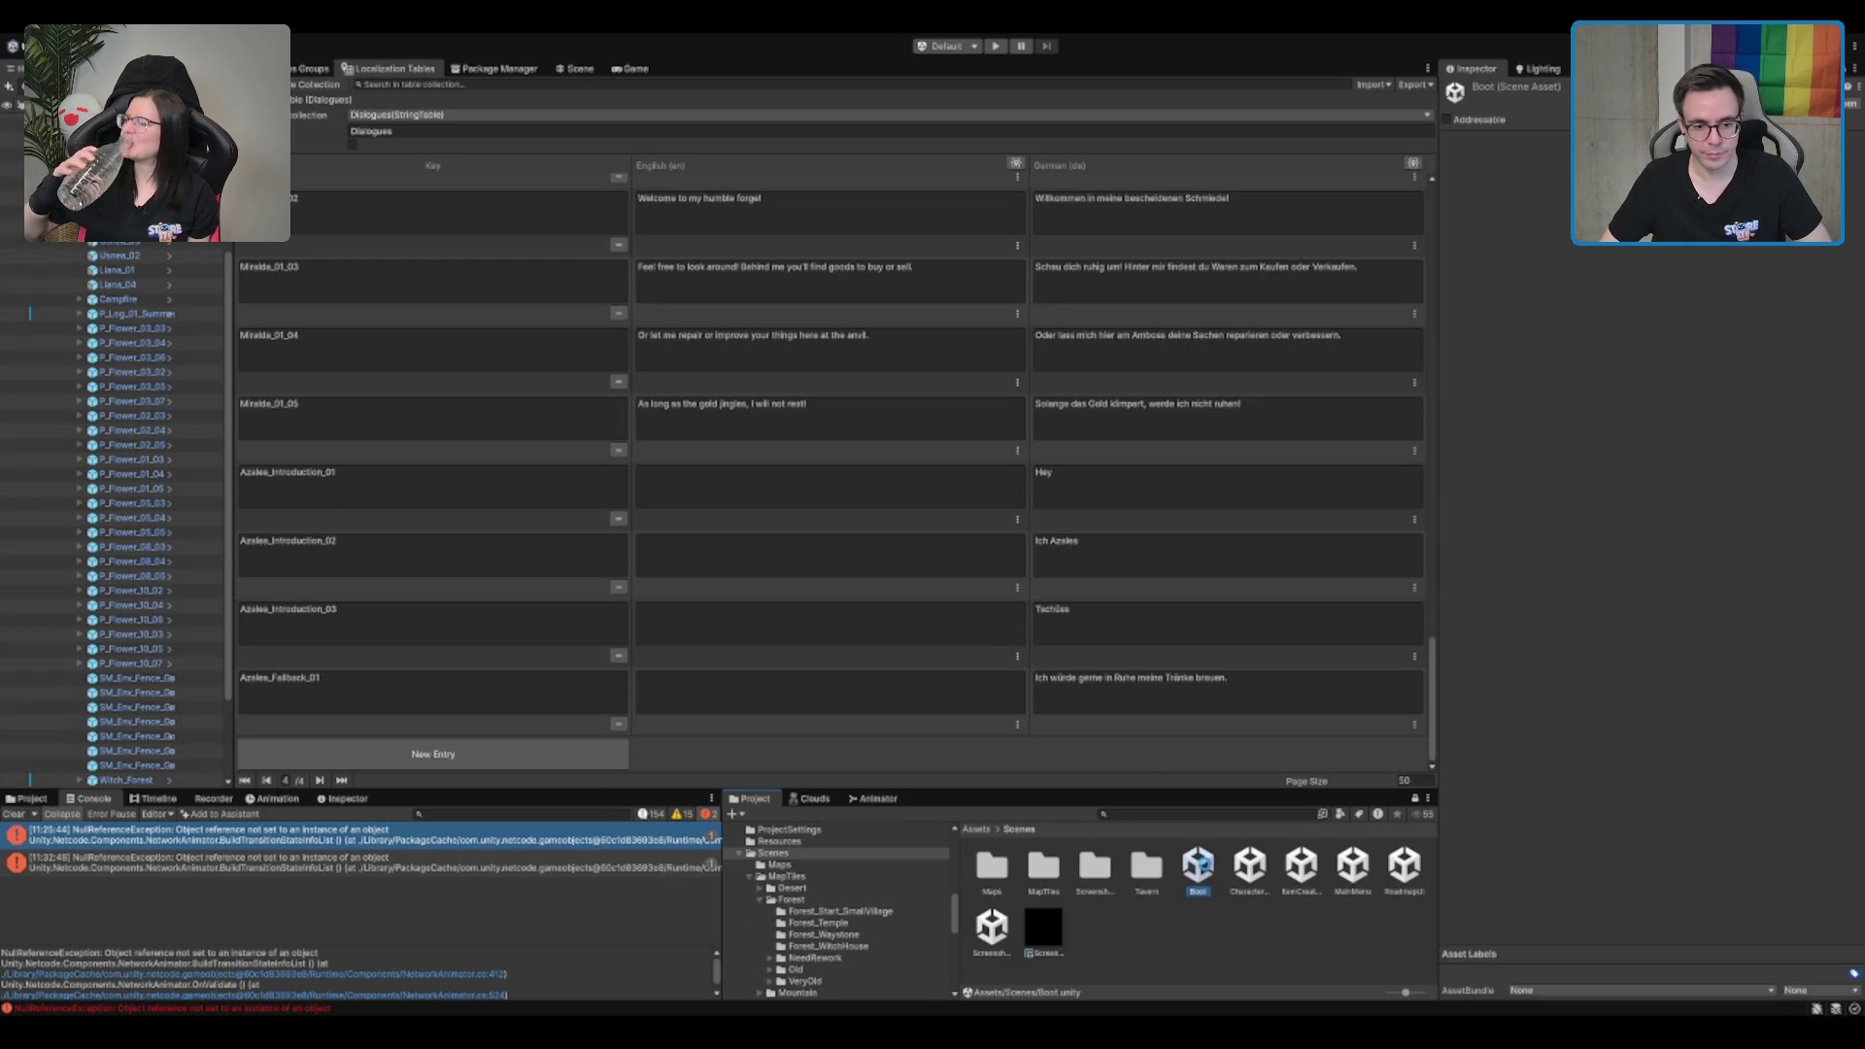
left_click(999, 48)
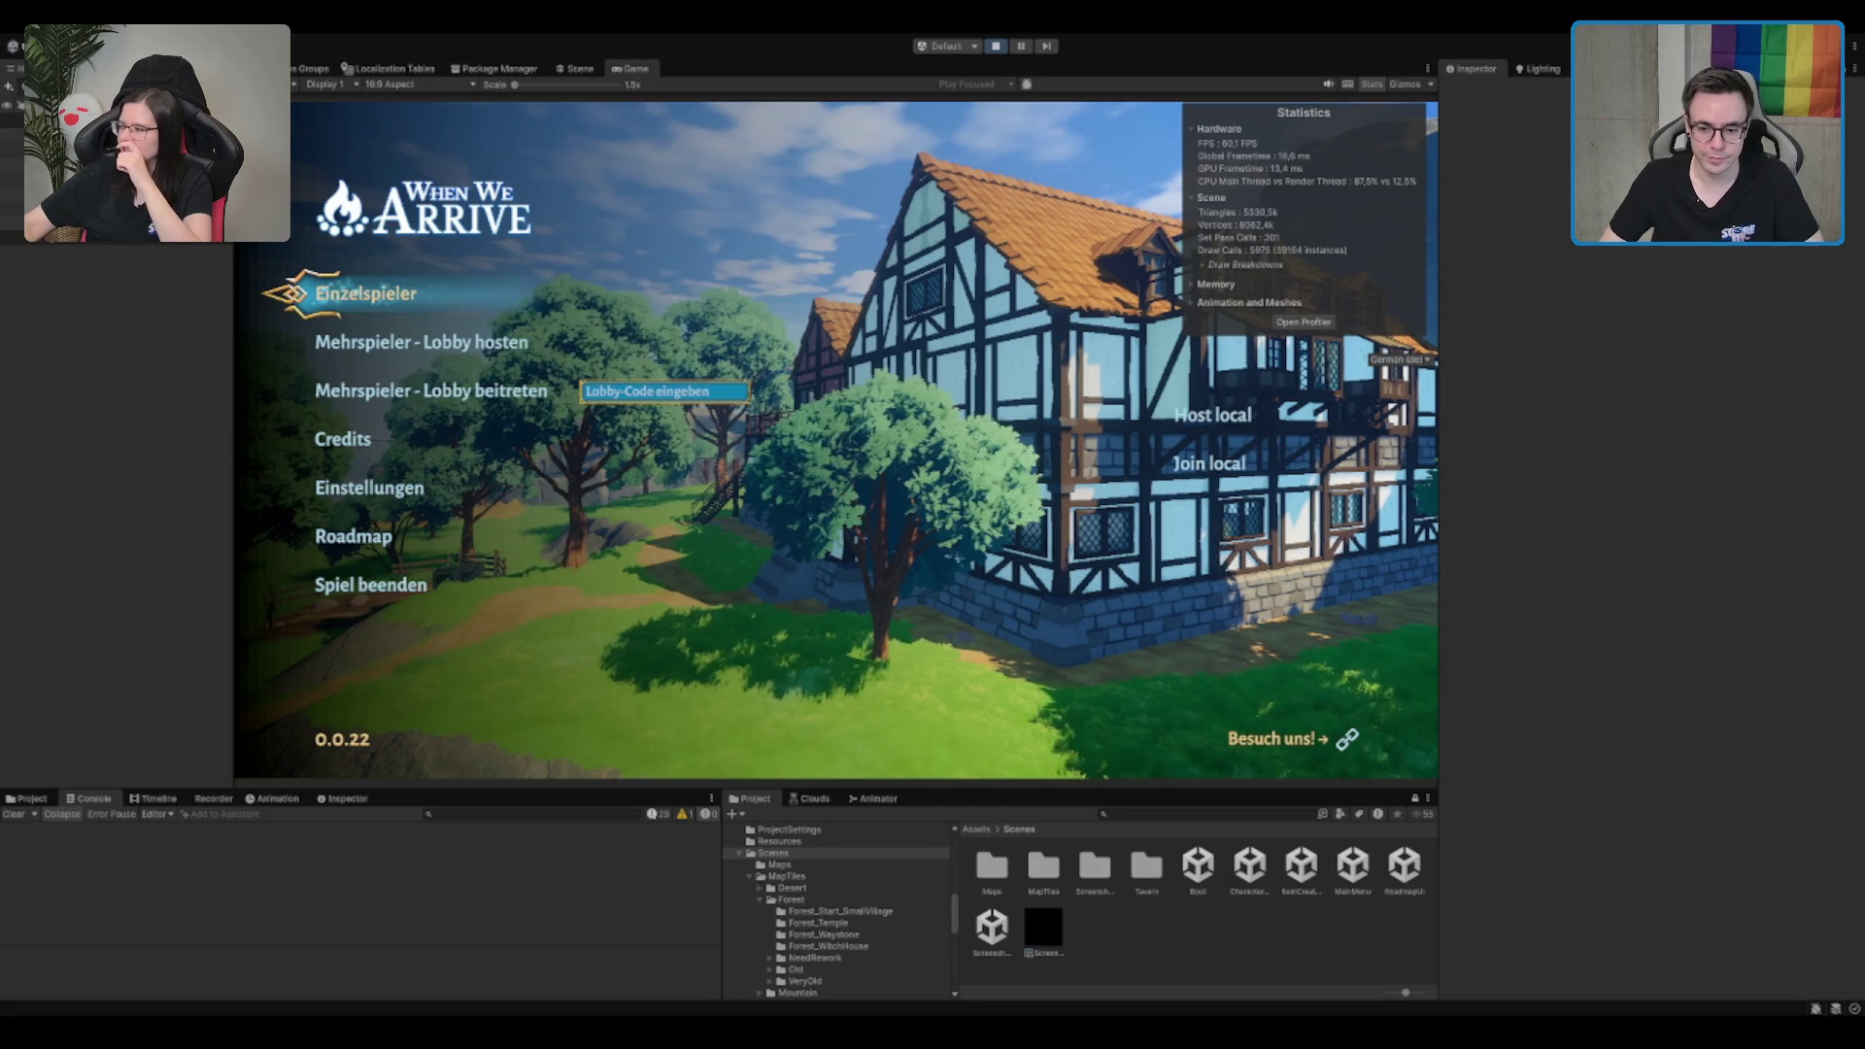
Step: Start an Einzelspieler game and walk from the tavern through the portal into the village
key("Return")
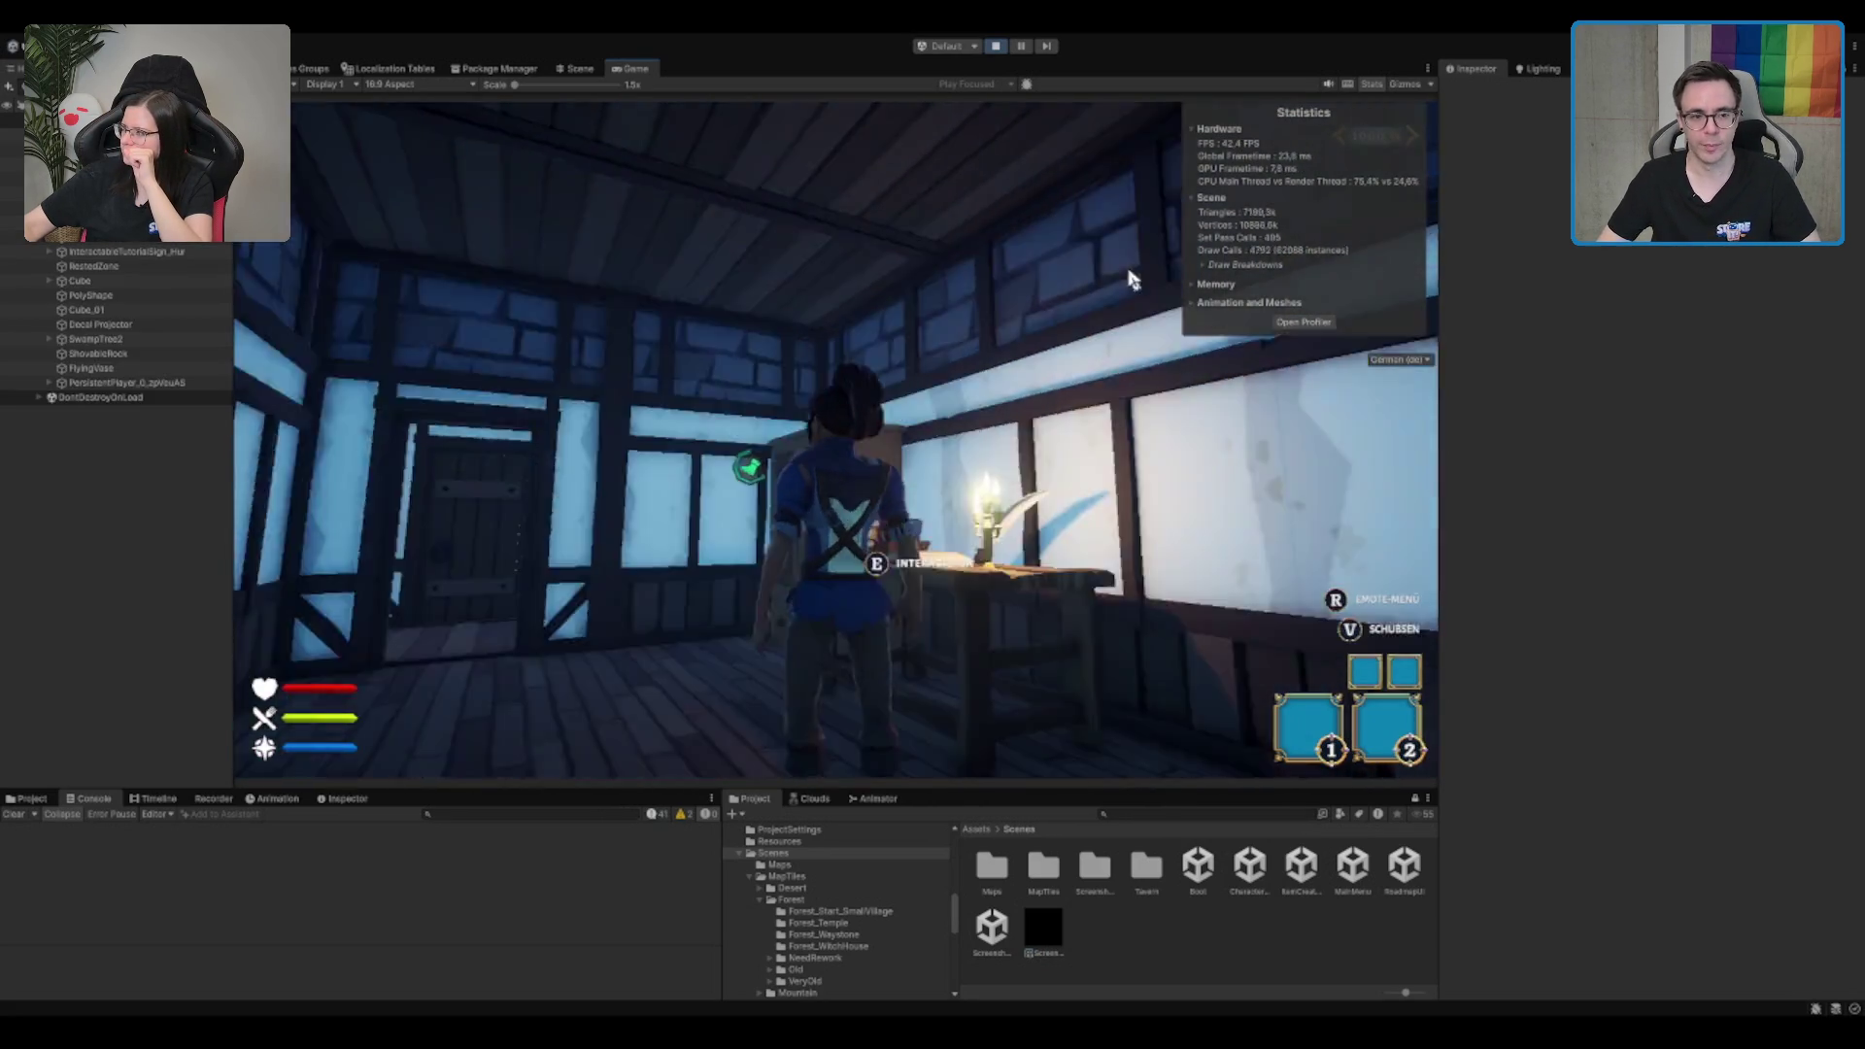
key("w")
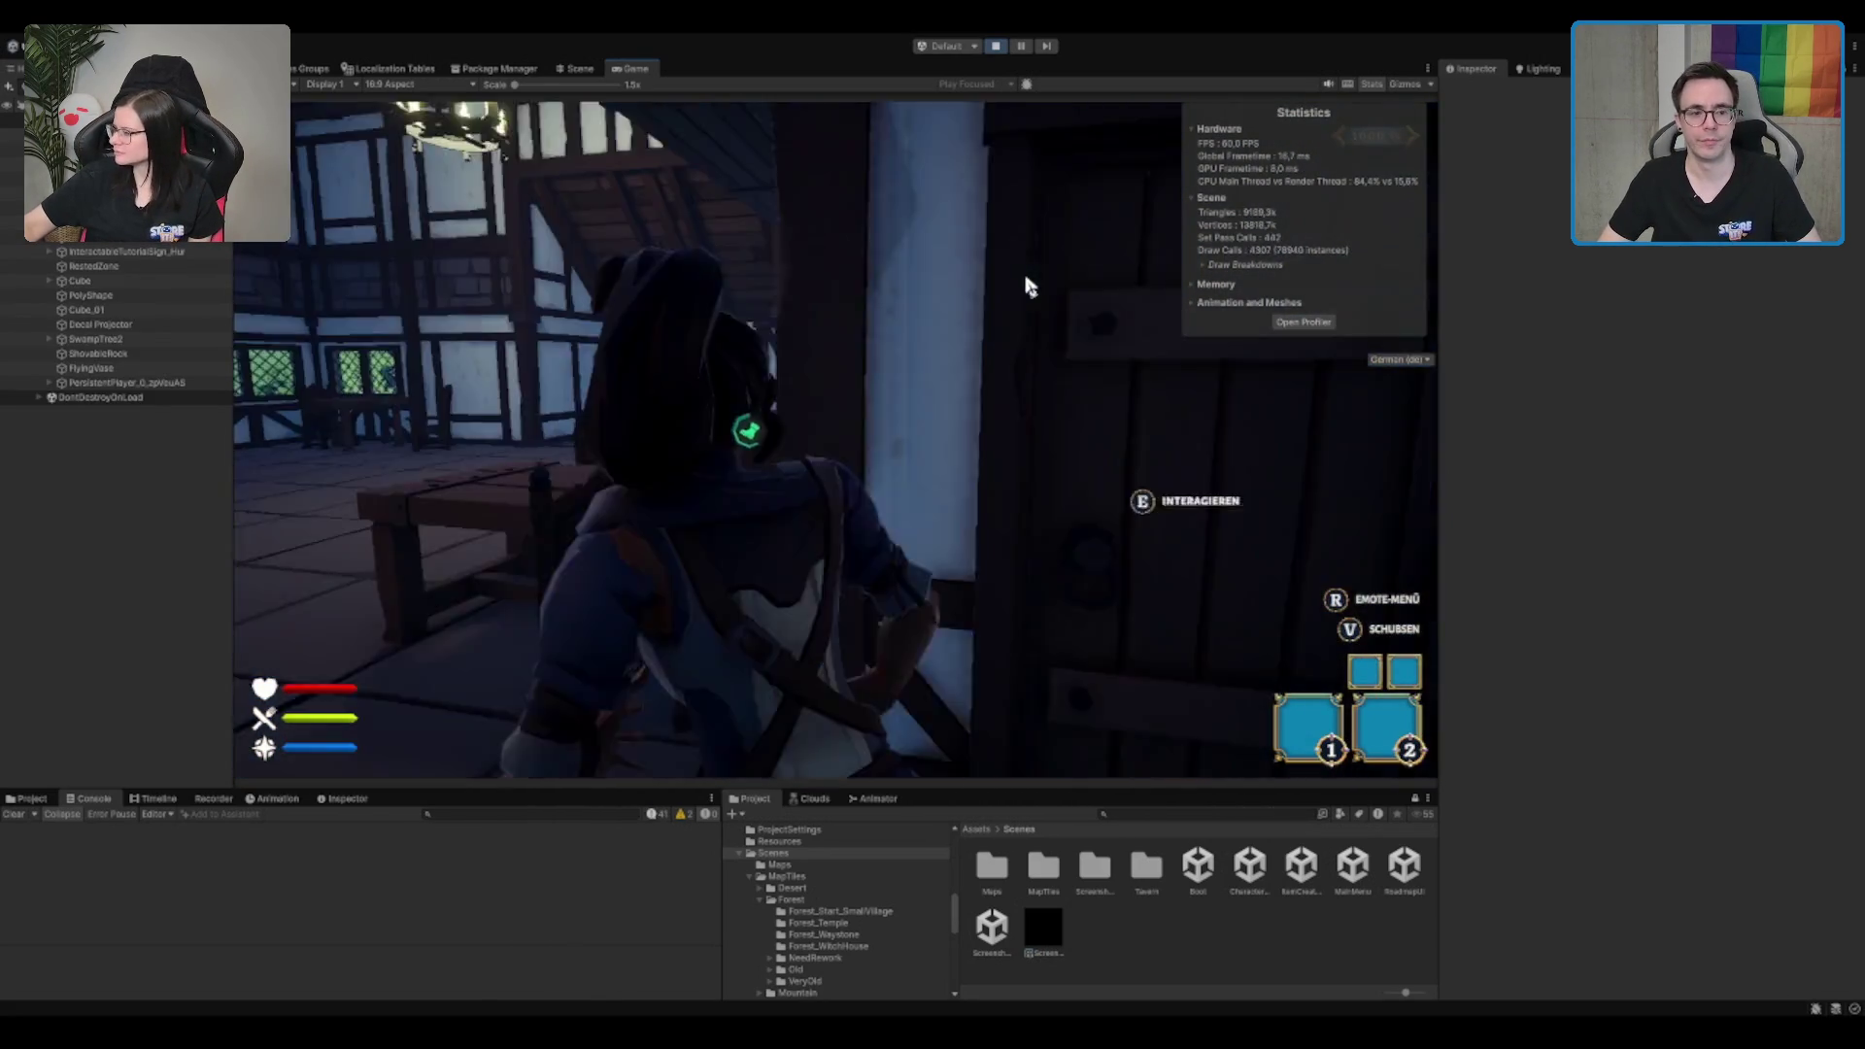
key("w")
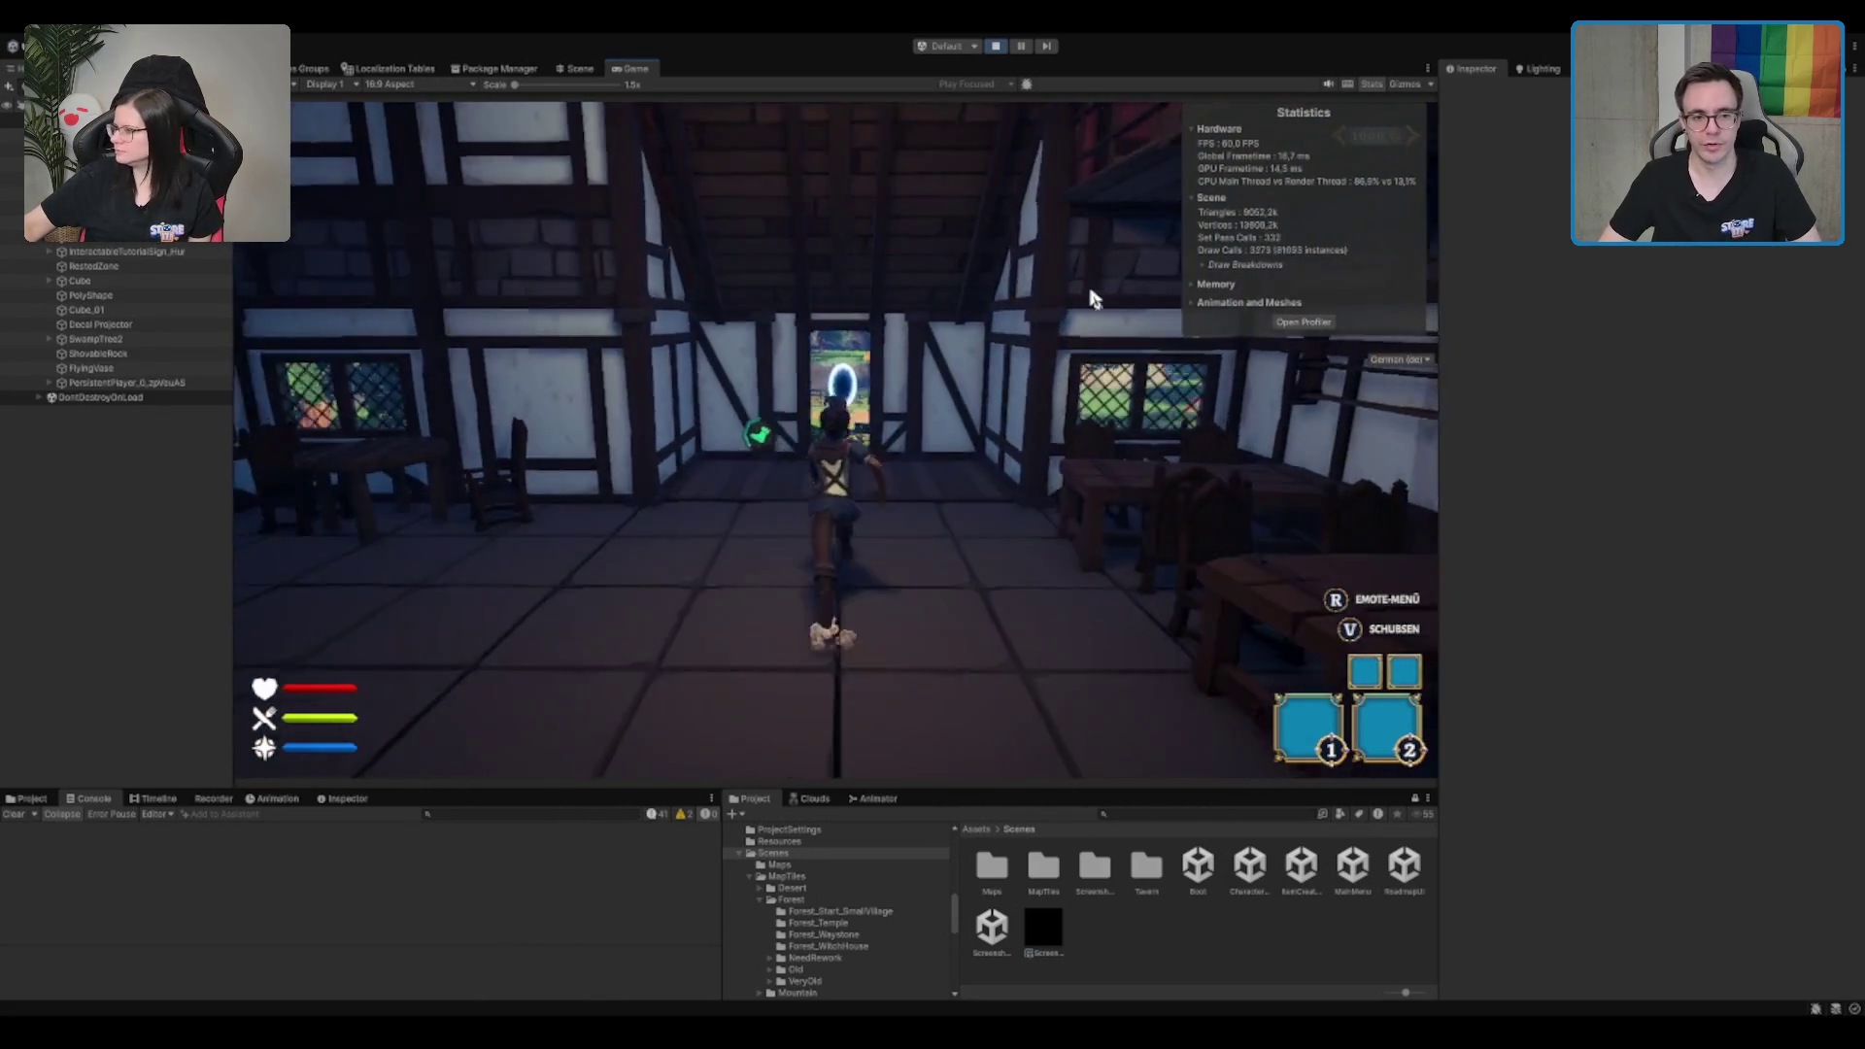
key("w")
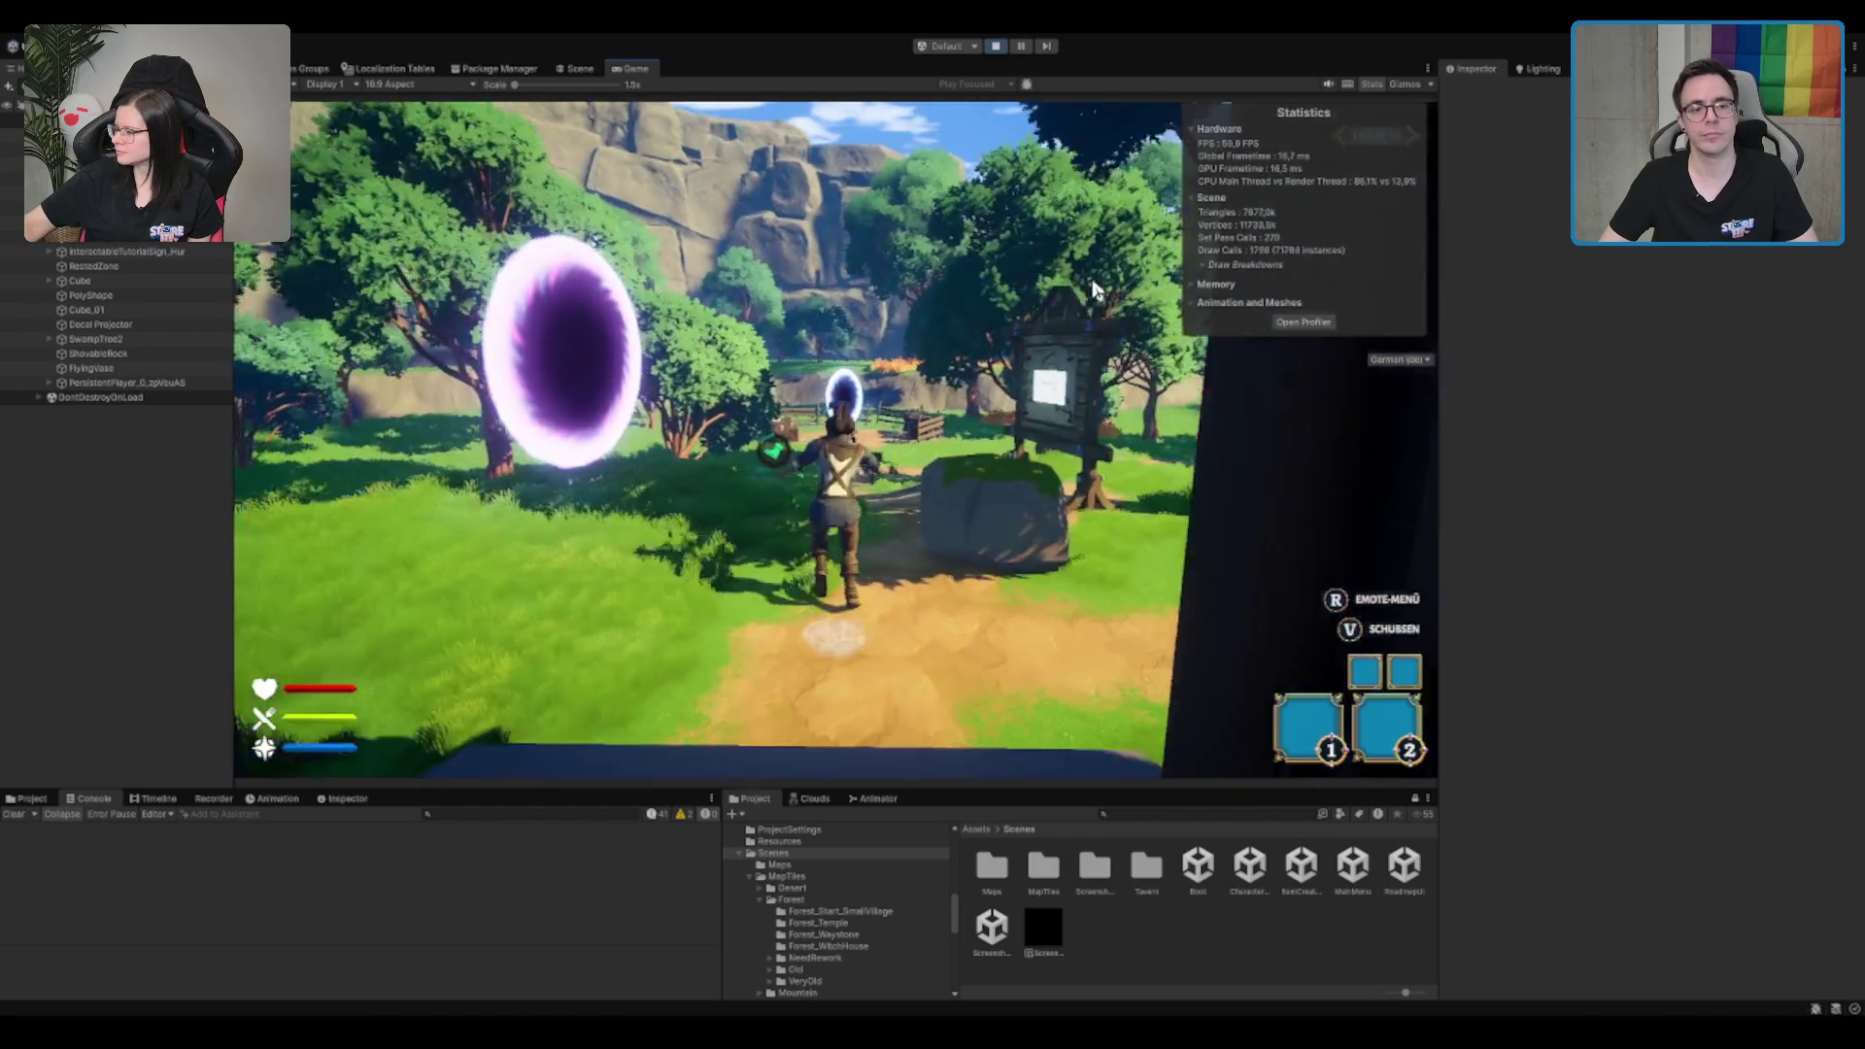
key("w")
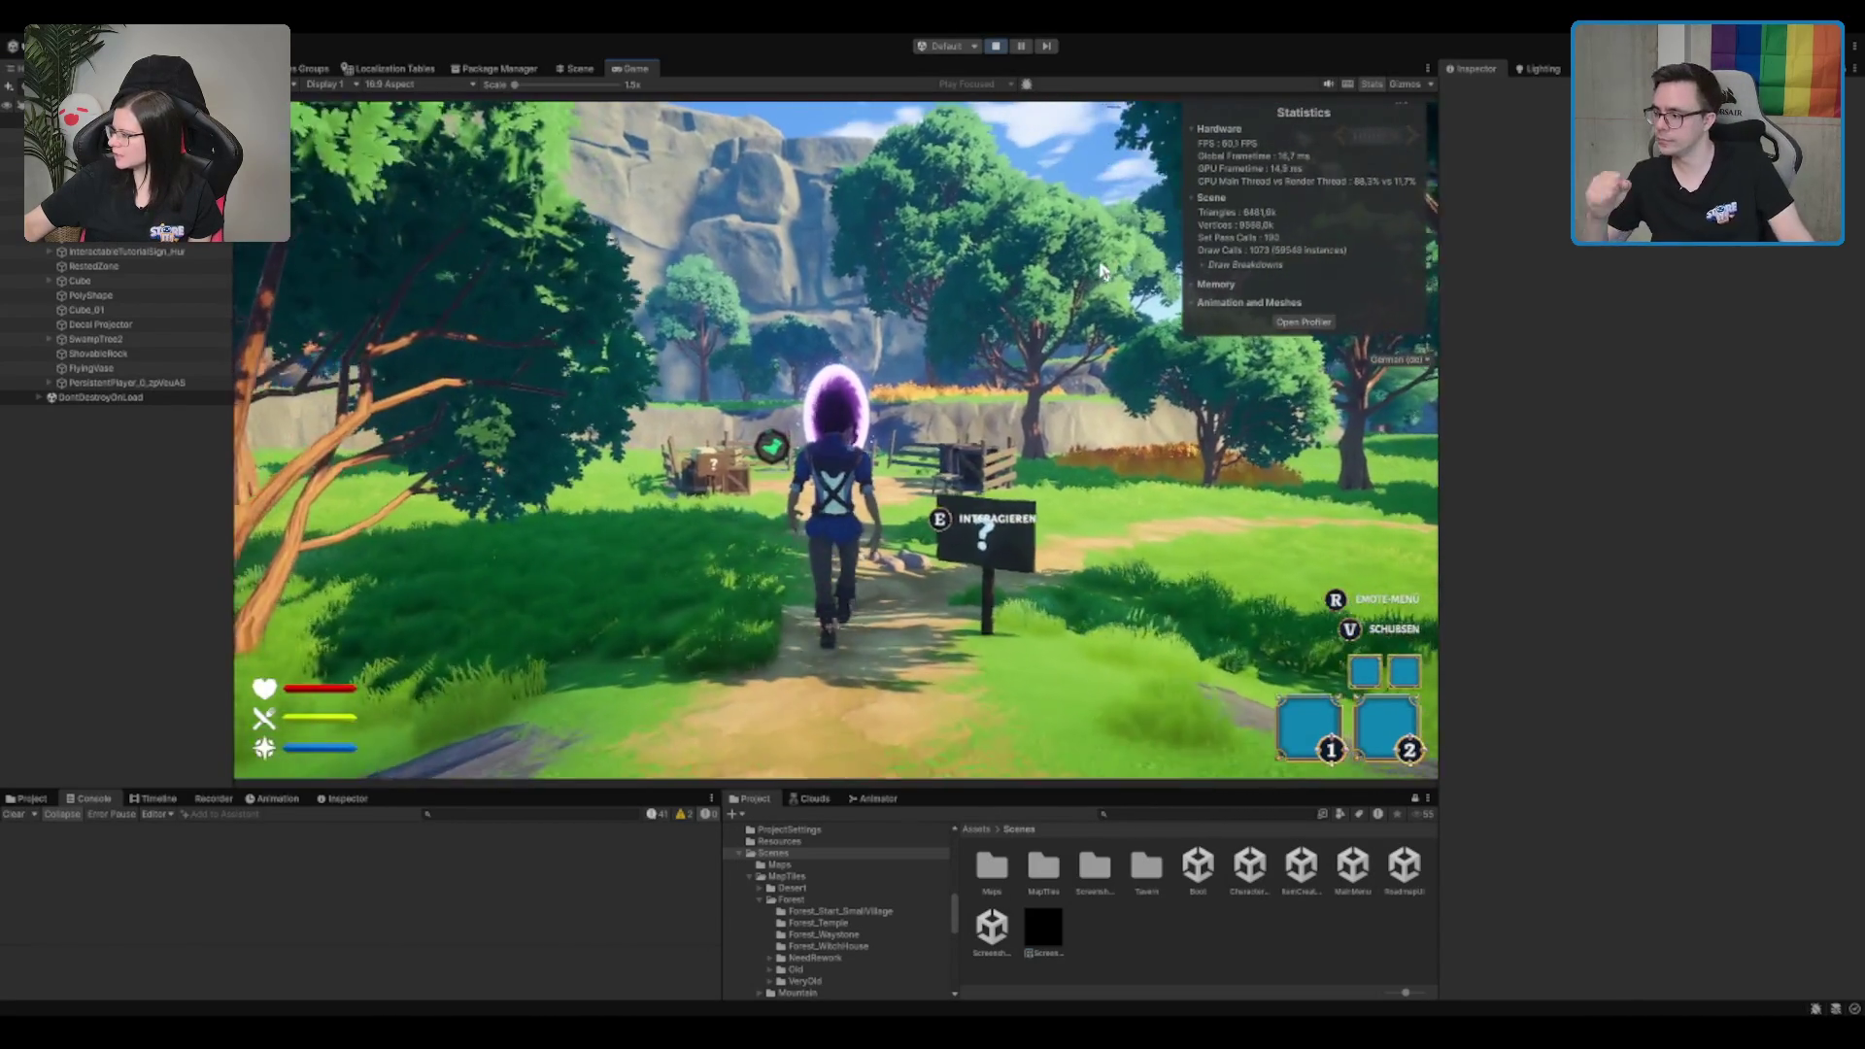
key("w")
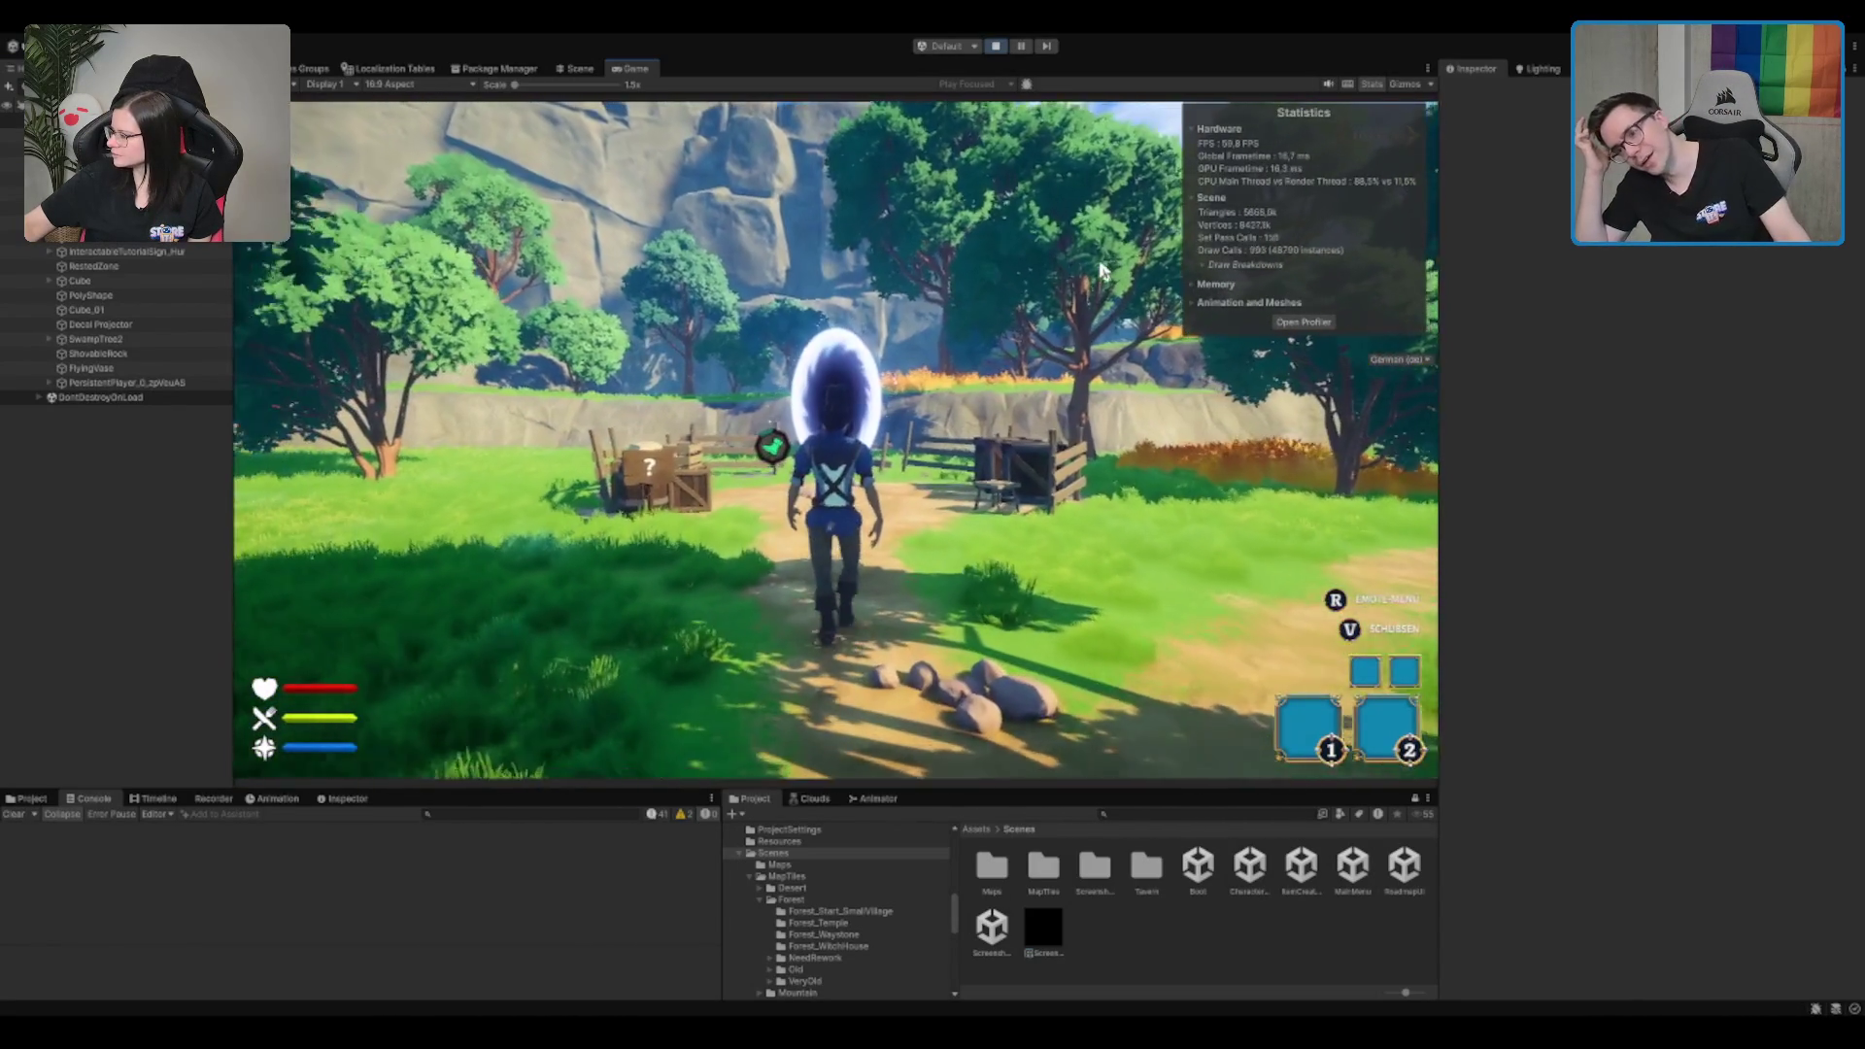
key("w")
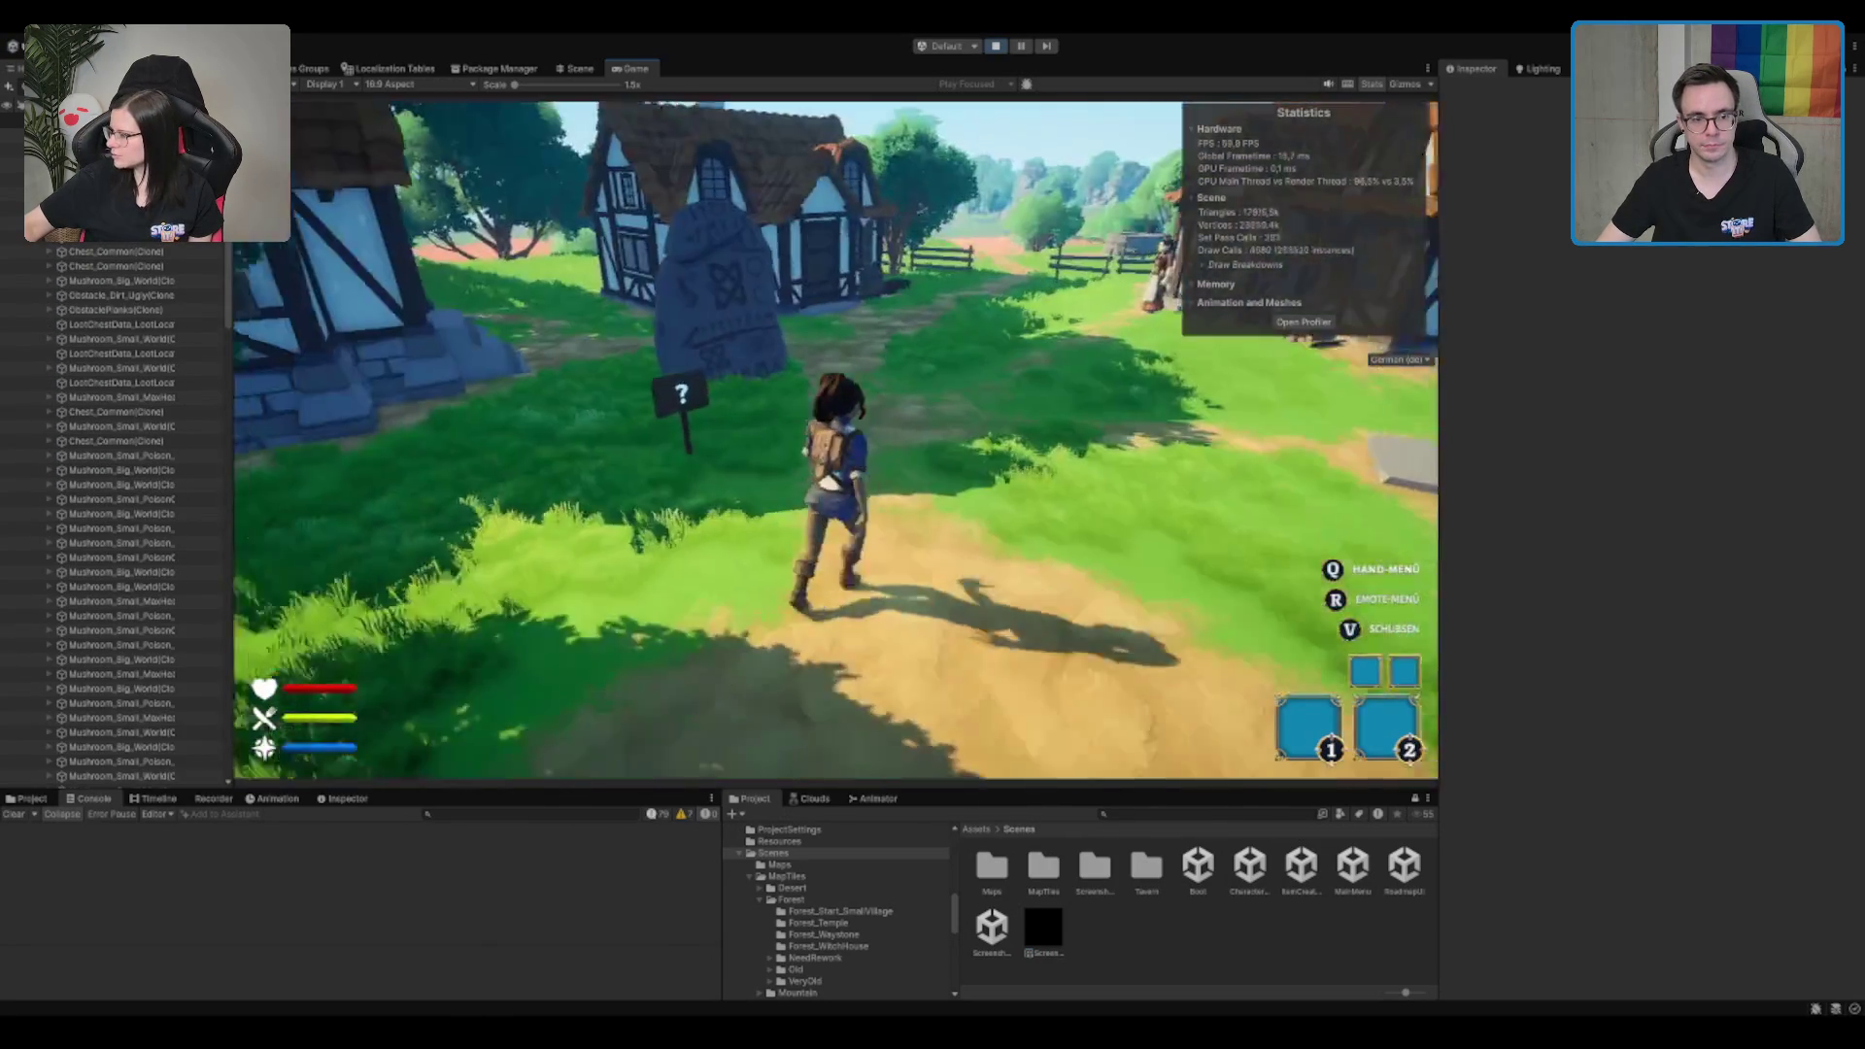
Step: Choose a rune-stone buff, pick up the red item, open the hand menu, then open the chest
key("e")
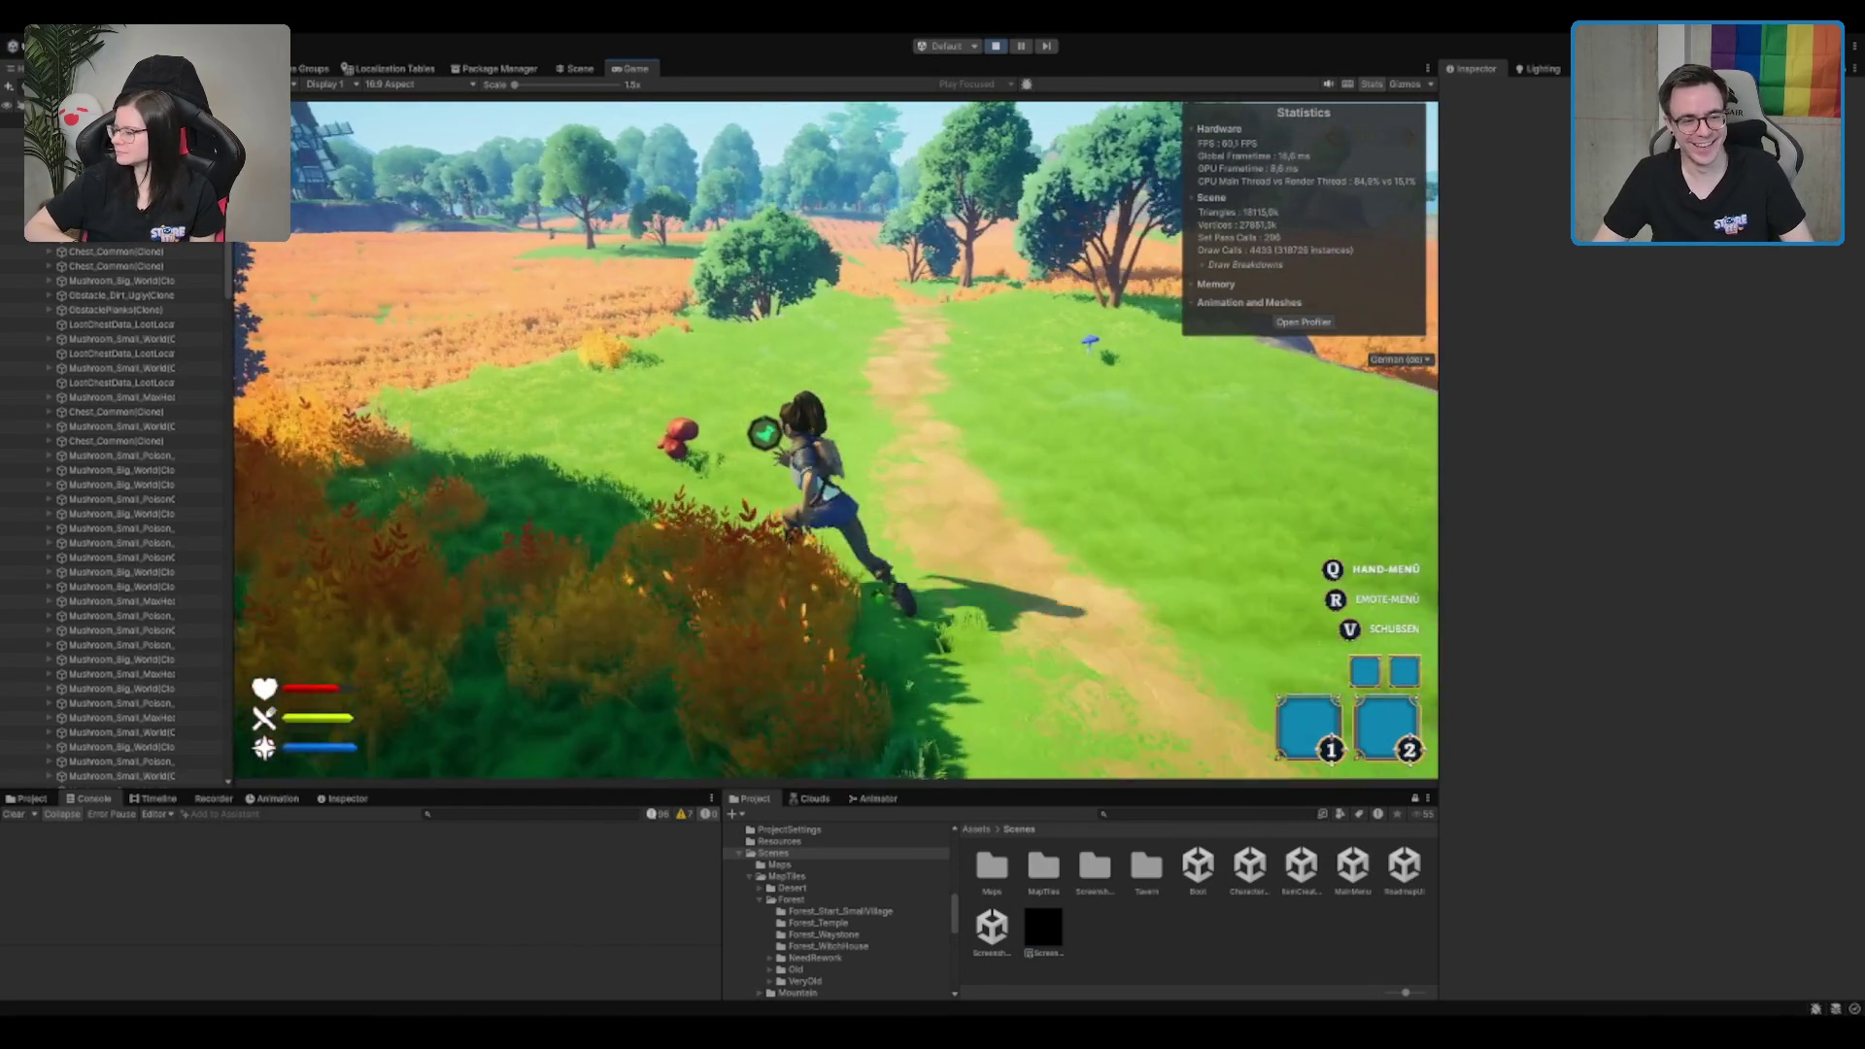
key("e")
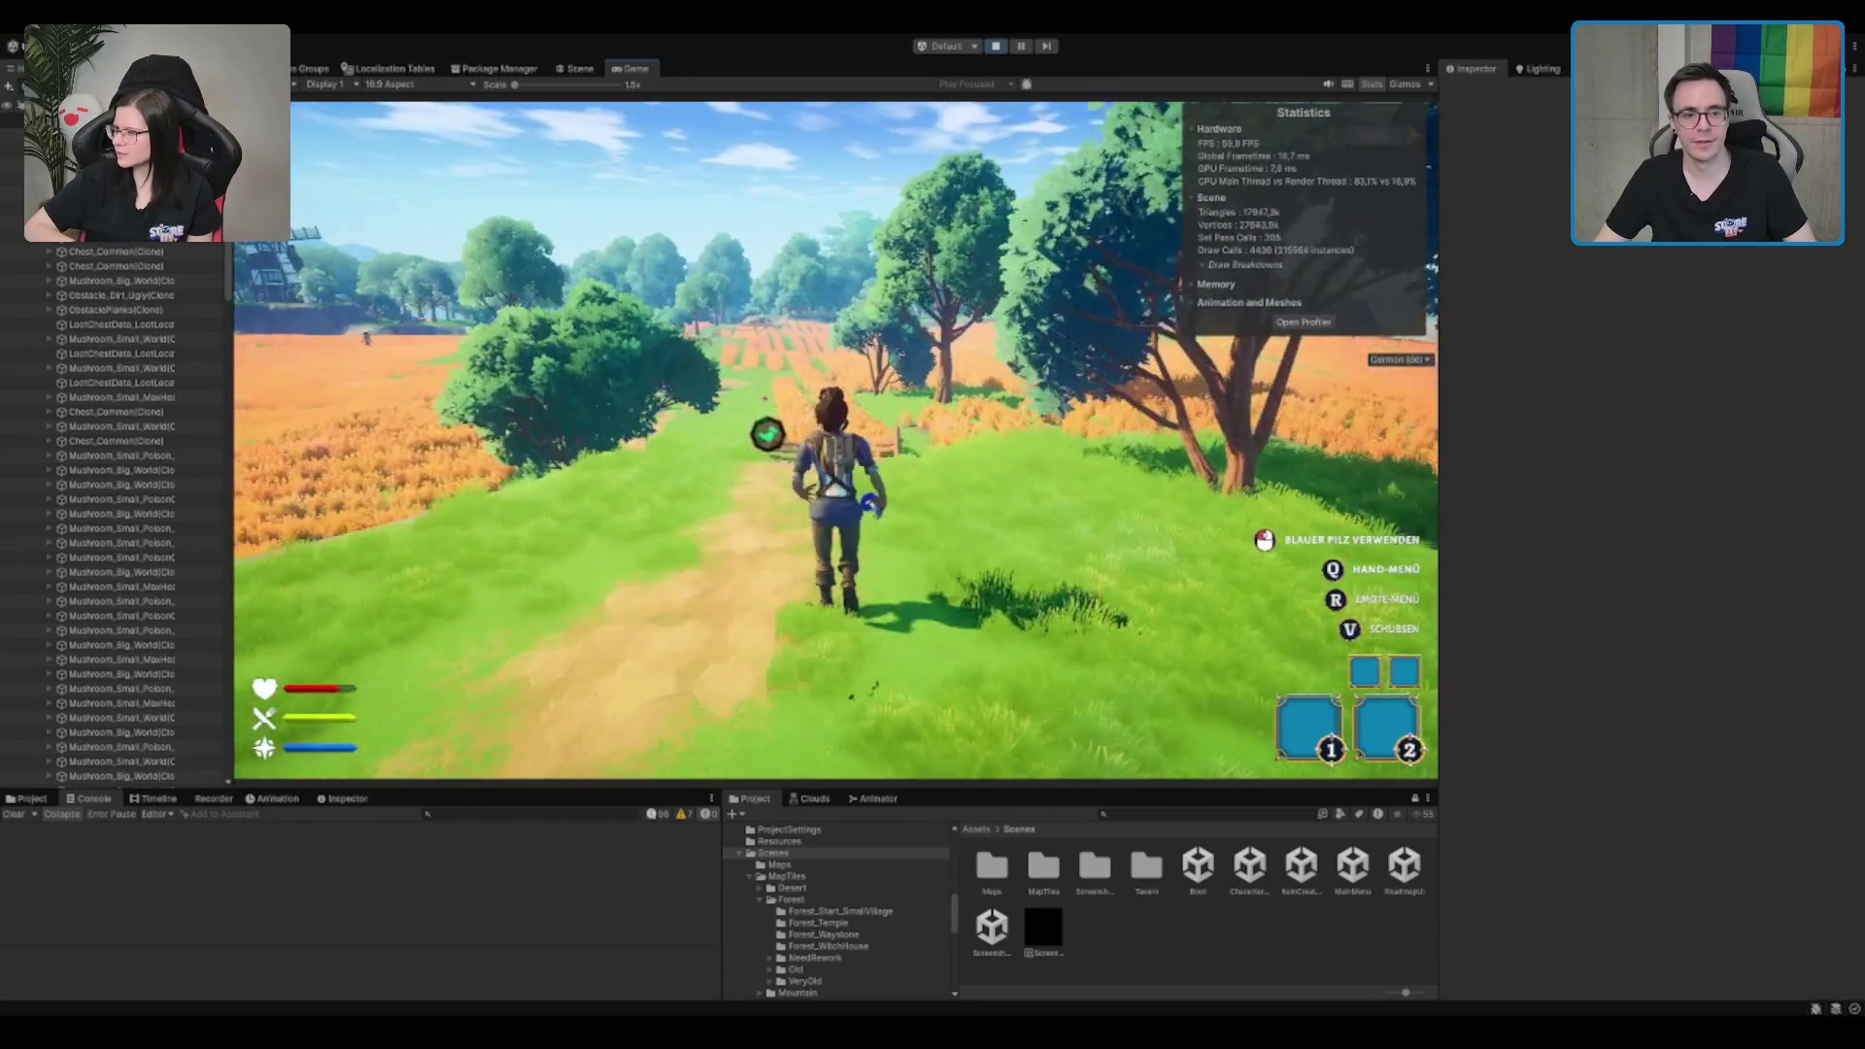
key("q")
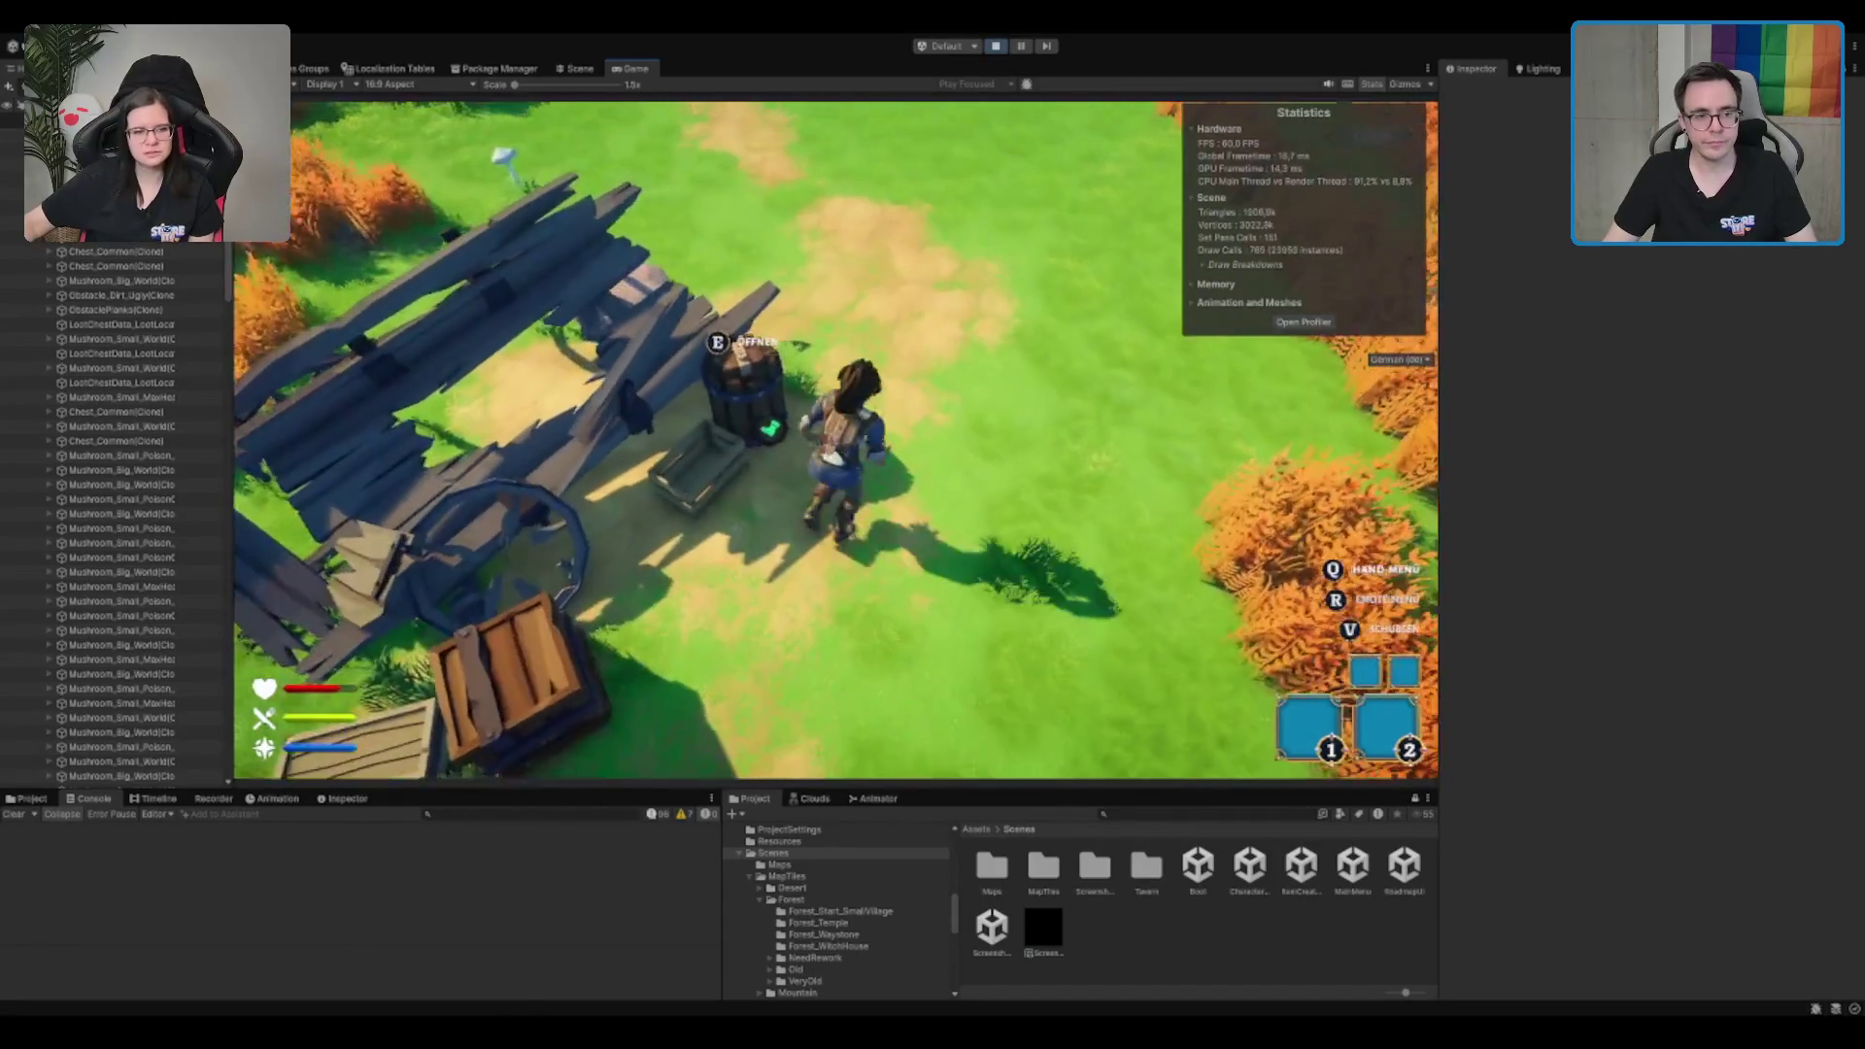
key("e")
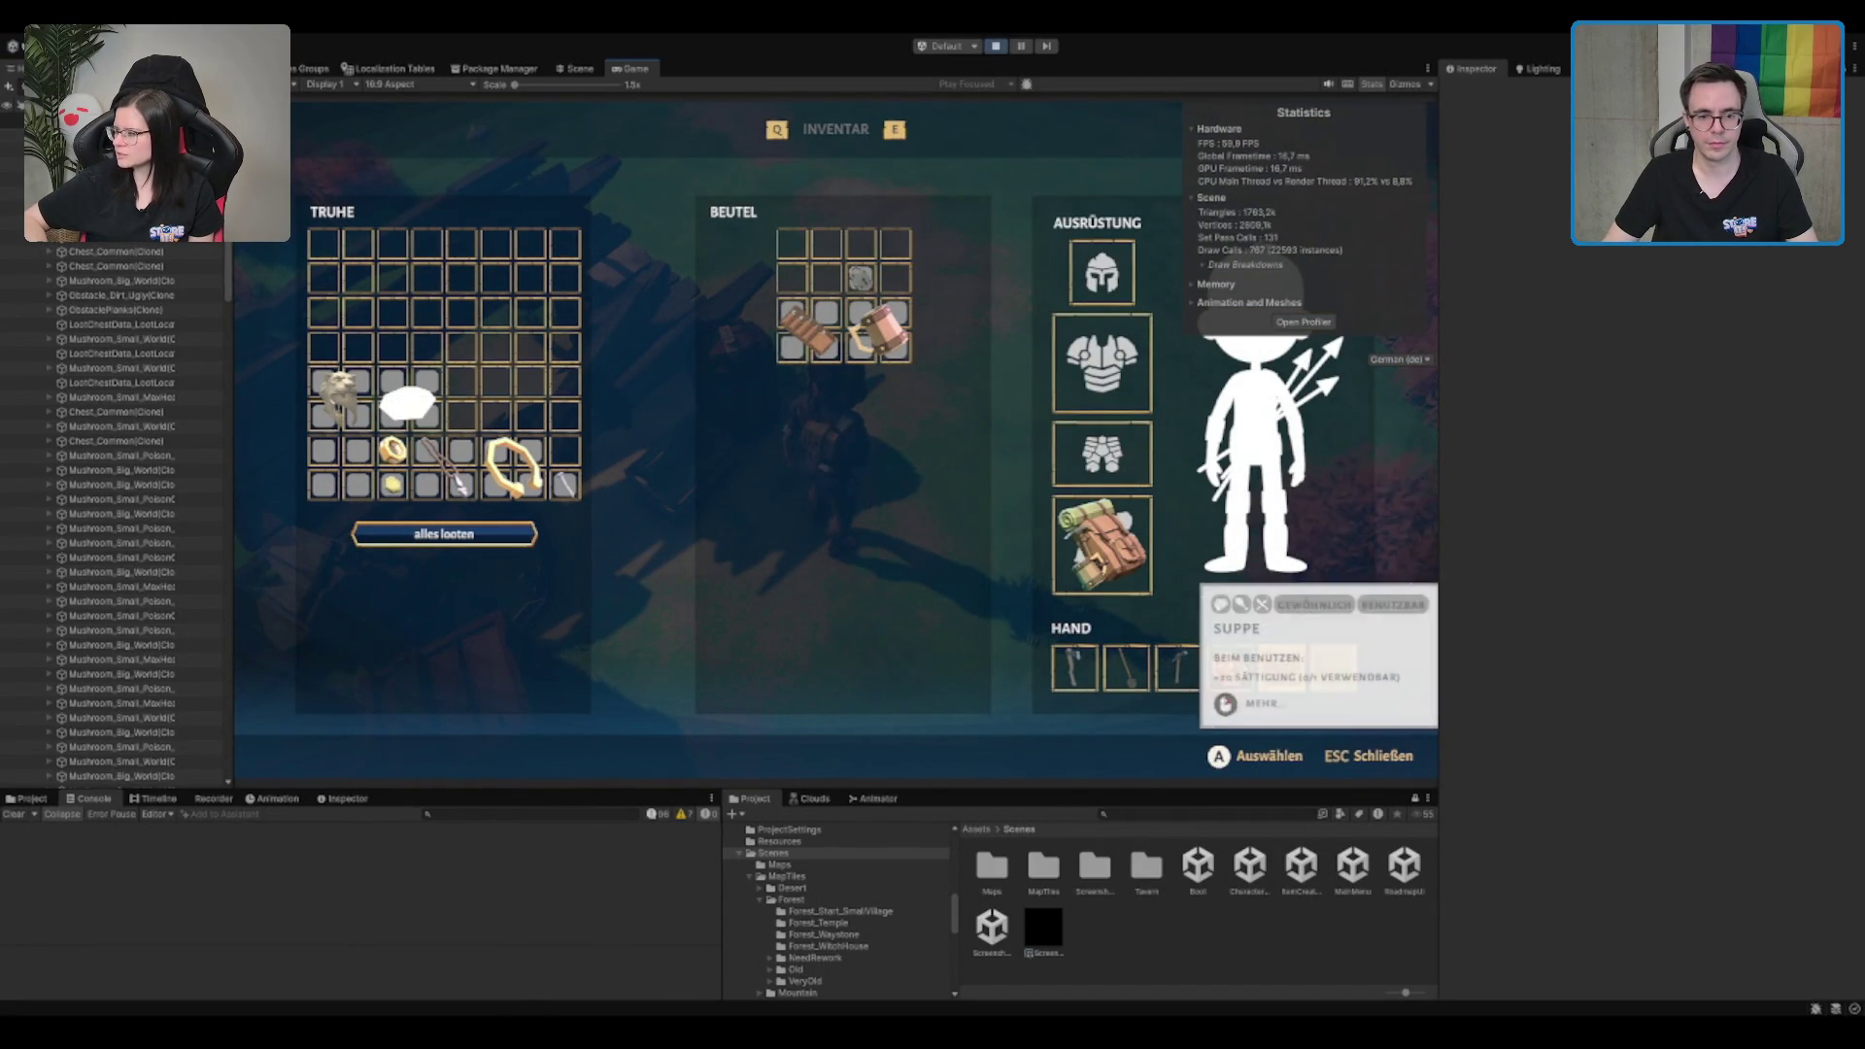
Step: Close the chest inventory and run past the palisade gate into the woodland
key("Escape")
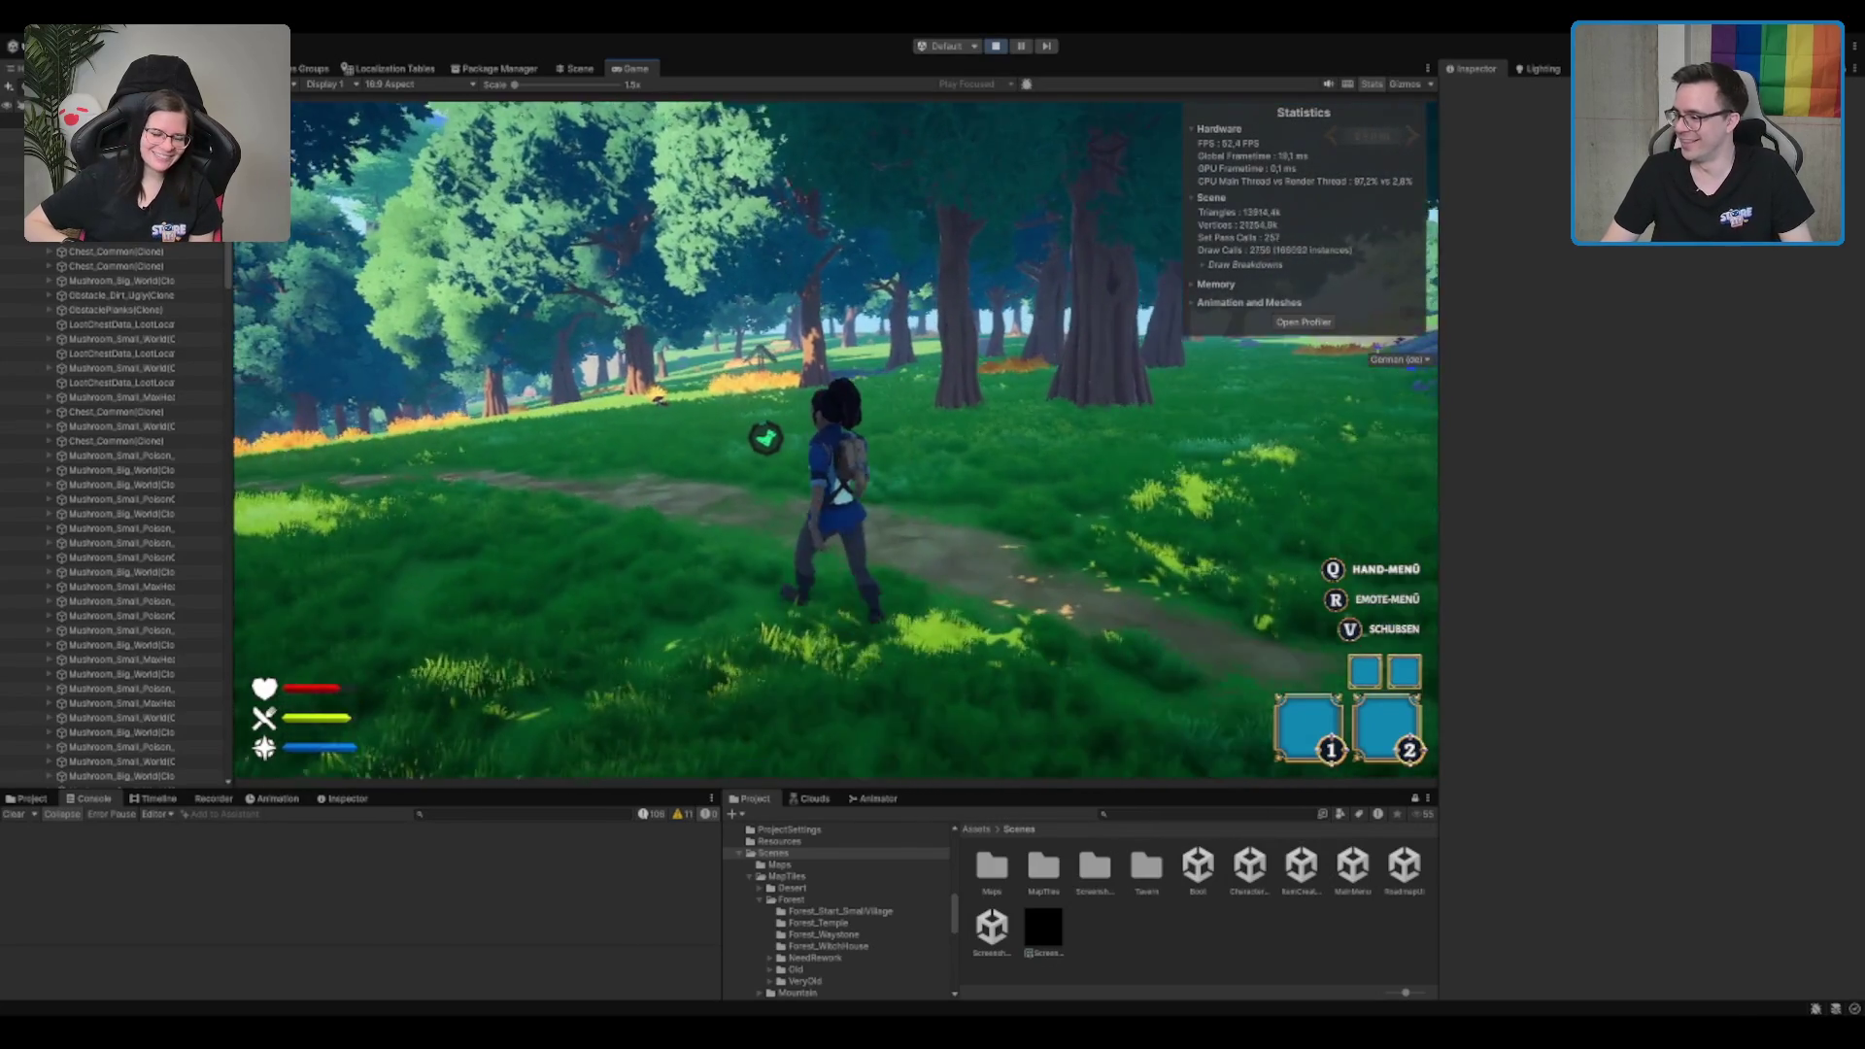
Step: Run along the forest path and across the meadow to the wooden hut's door
key("w")
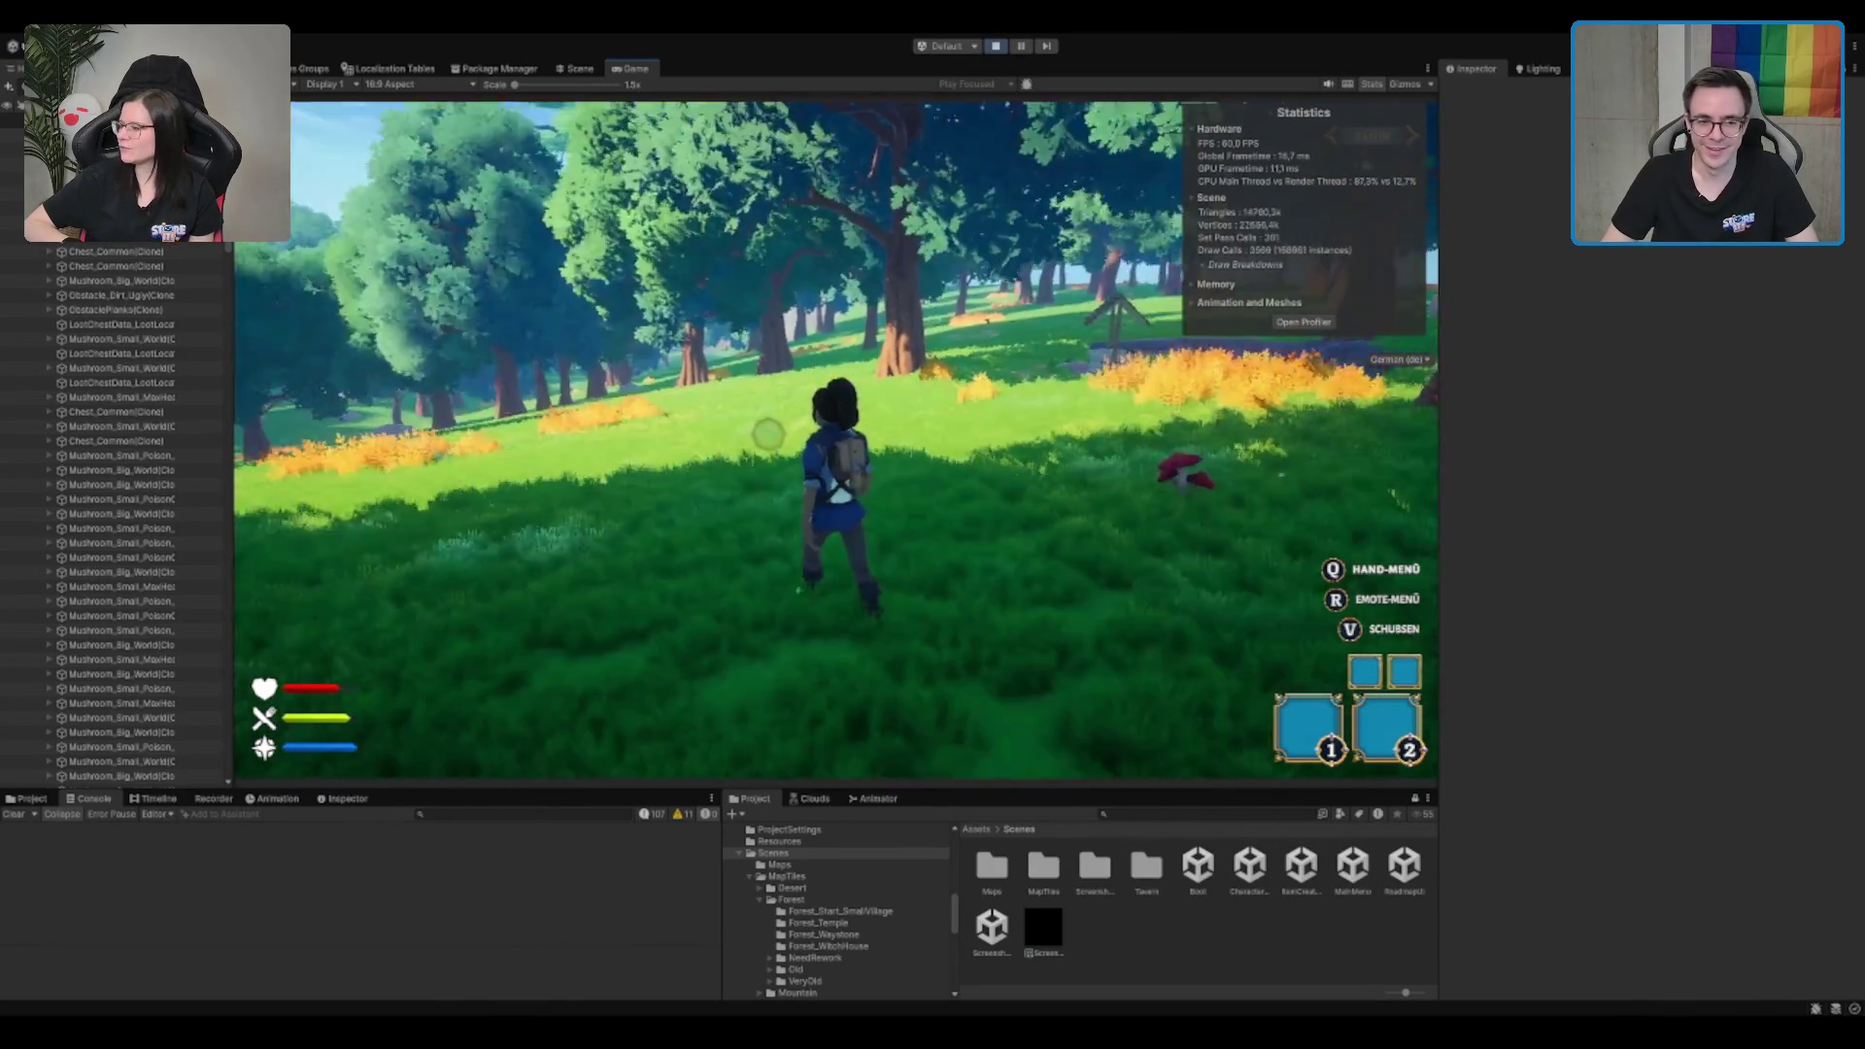
key("w")
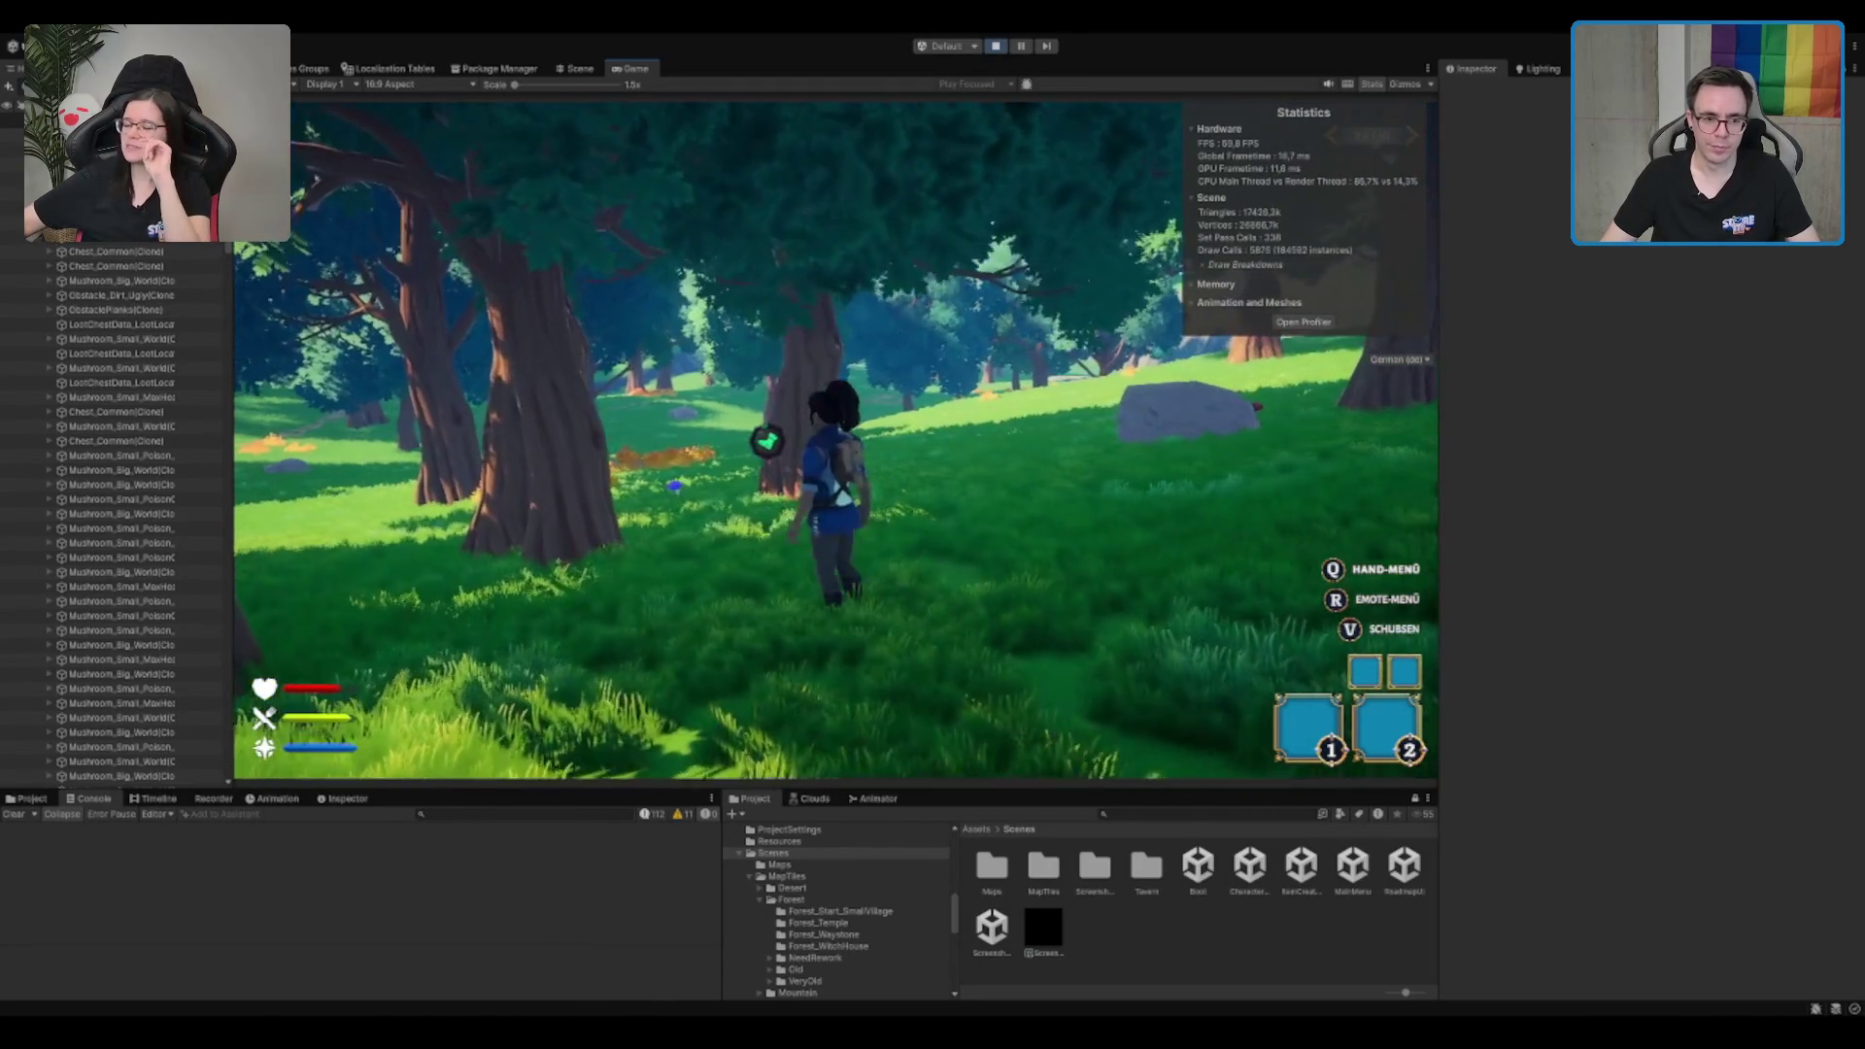
key("w")
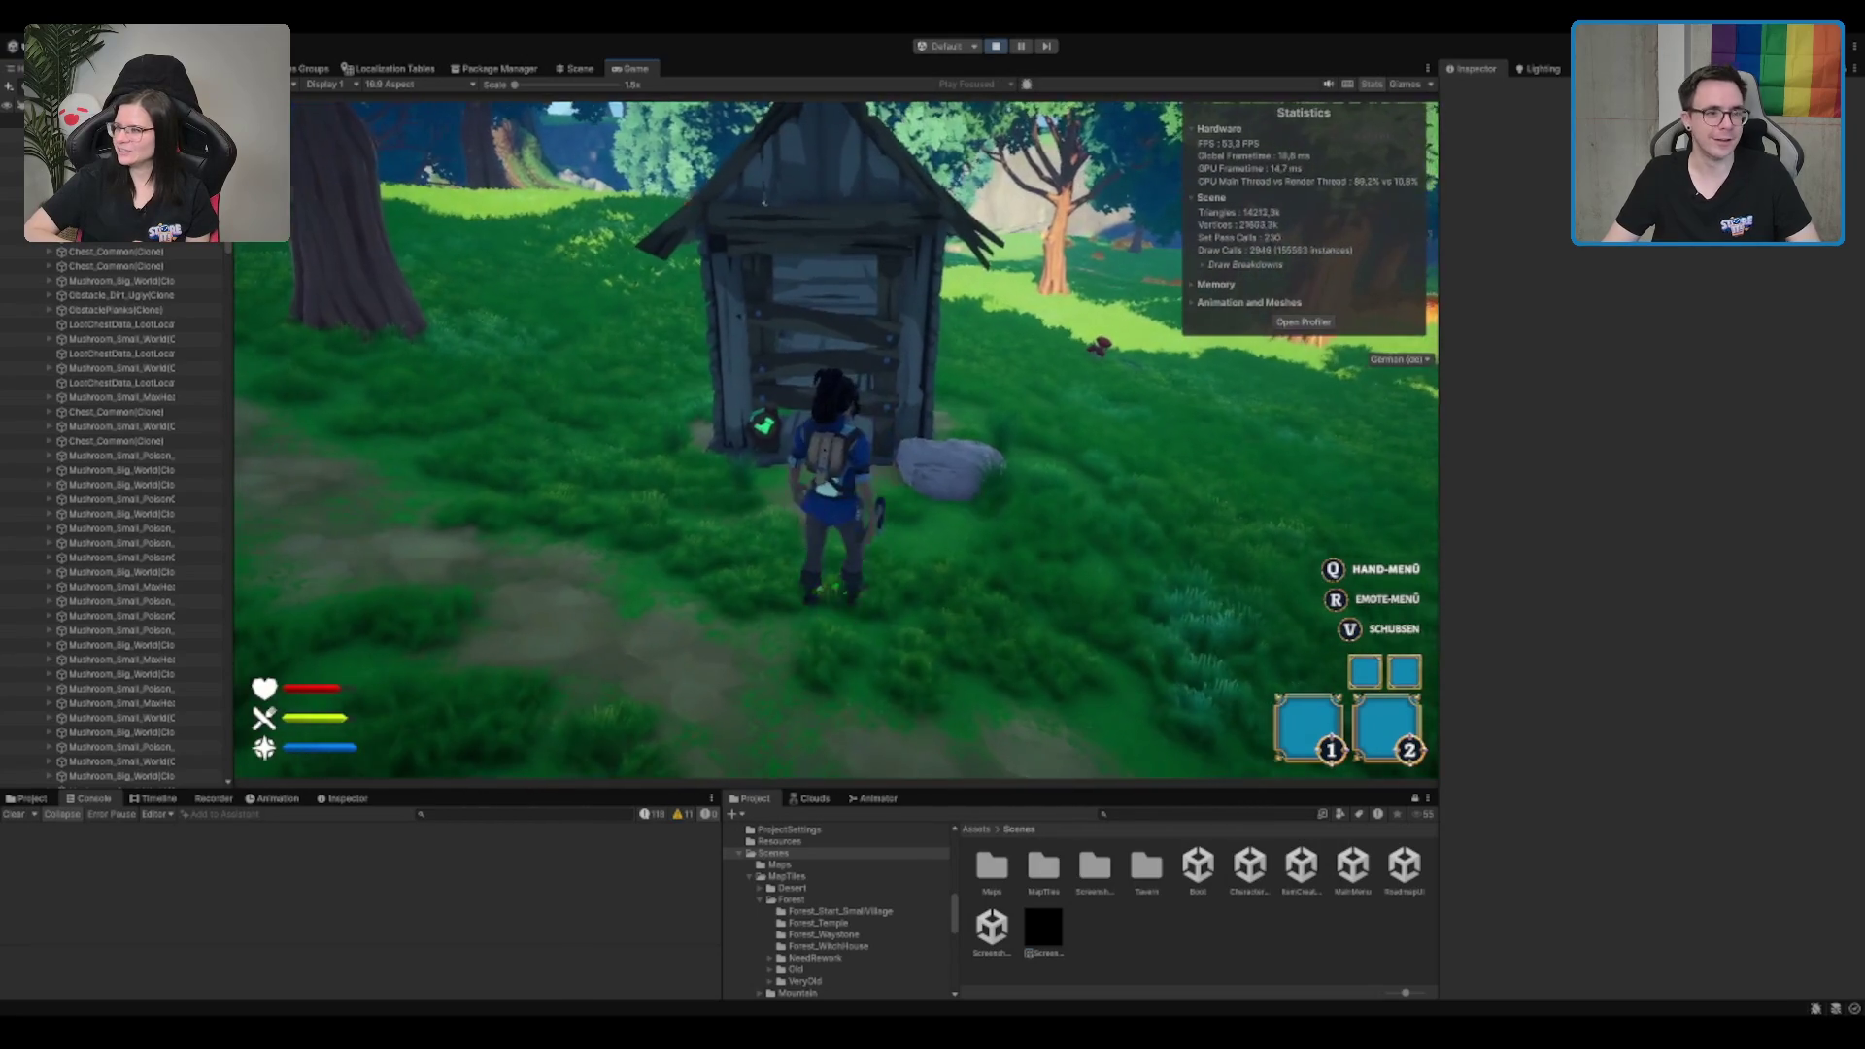
Step: Select the hut's ObstaclePlanks(Clone) in the Scene view to review its Wood obstacle, health 1
left_click(577, 69)
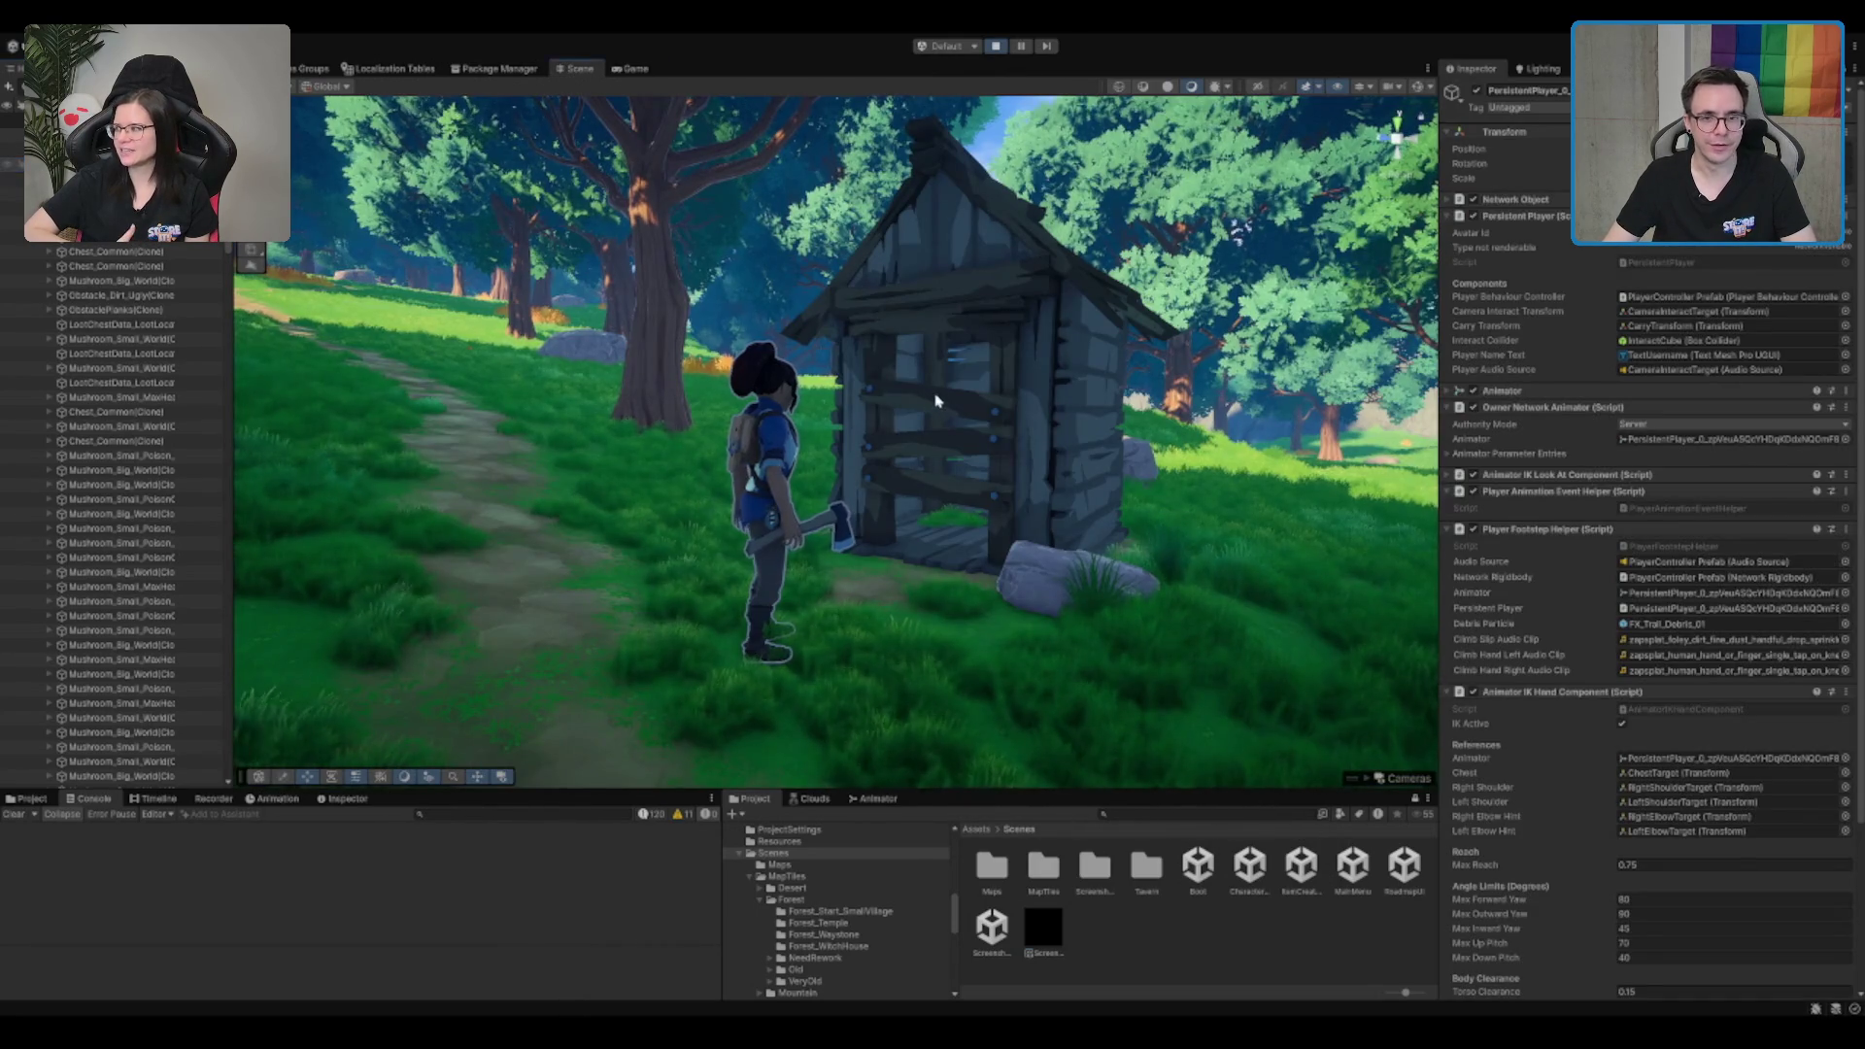
left_click(937, 400)
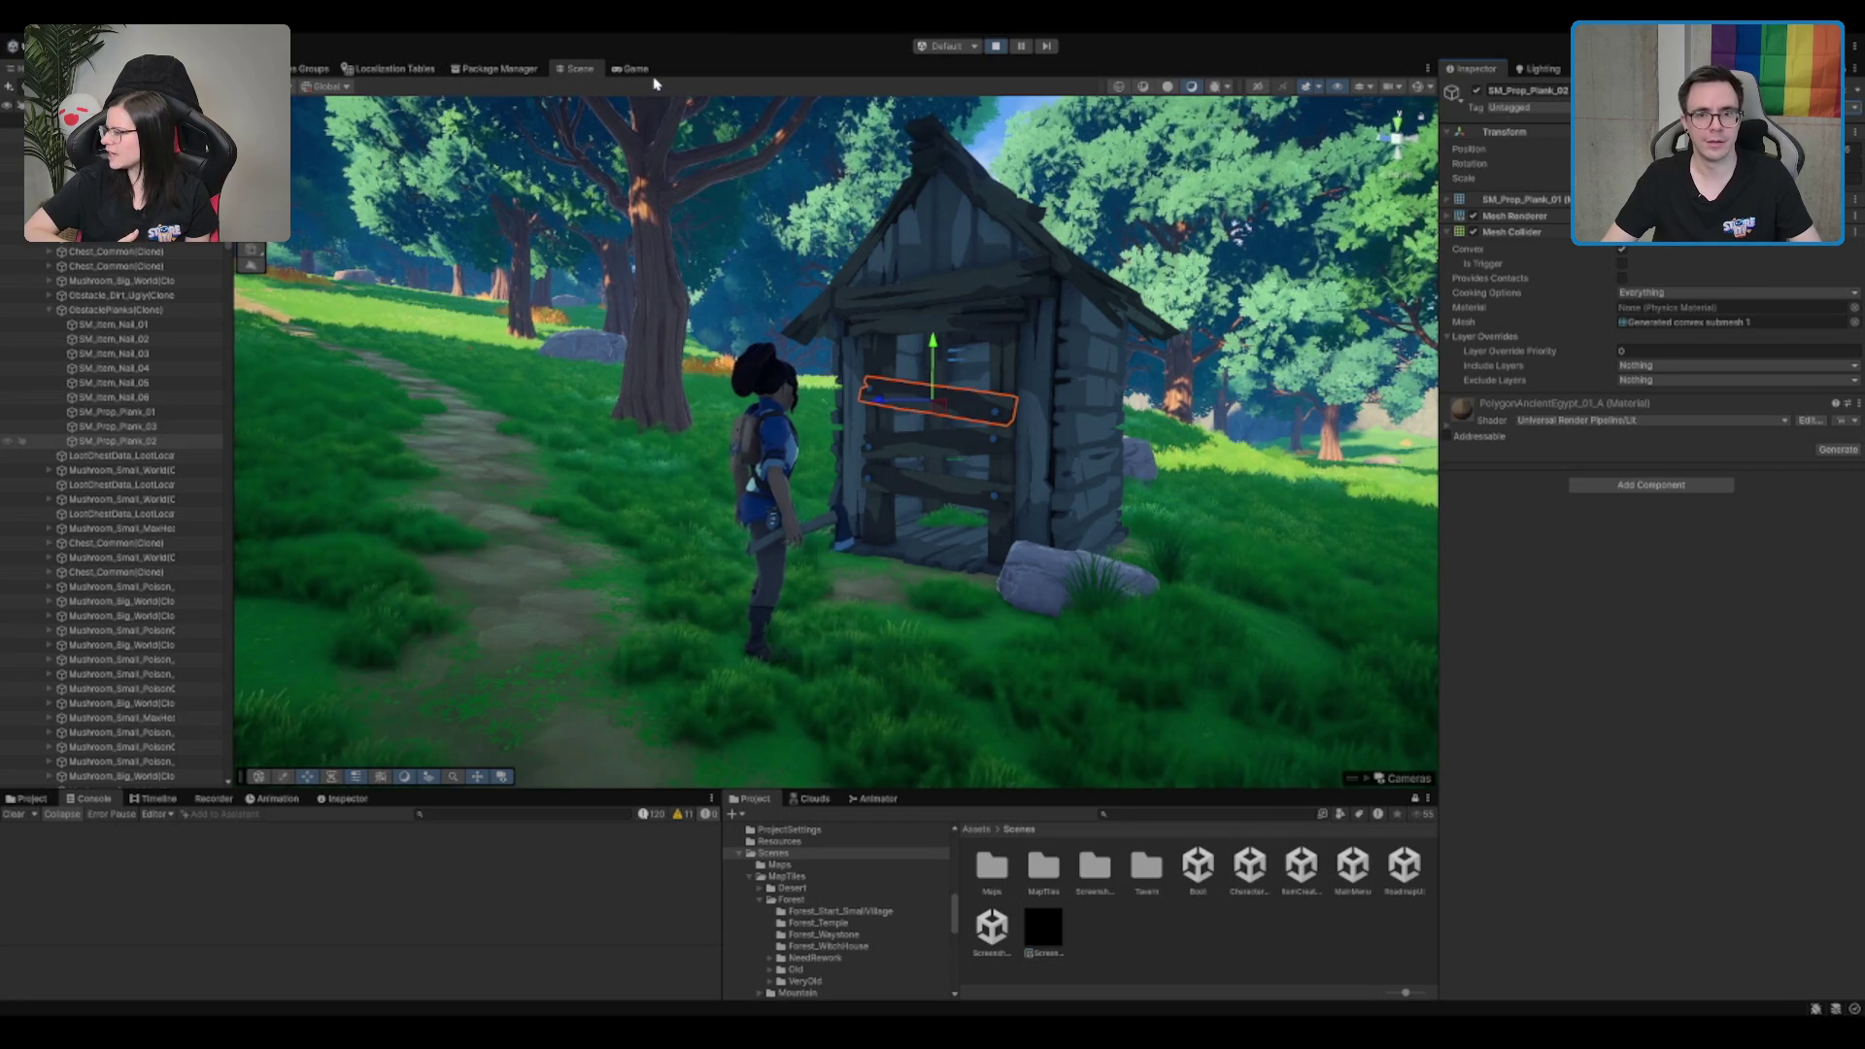
left_click(116, 309)
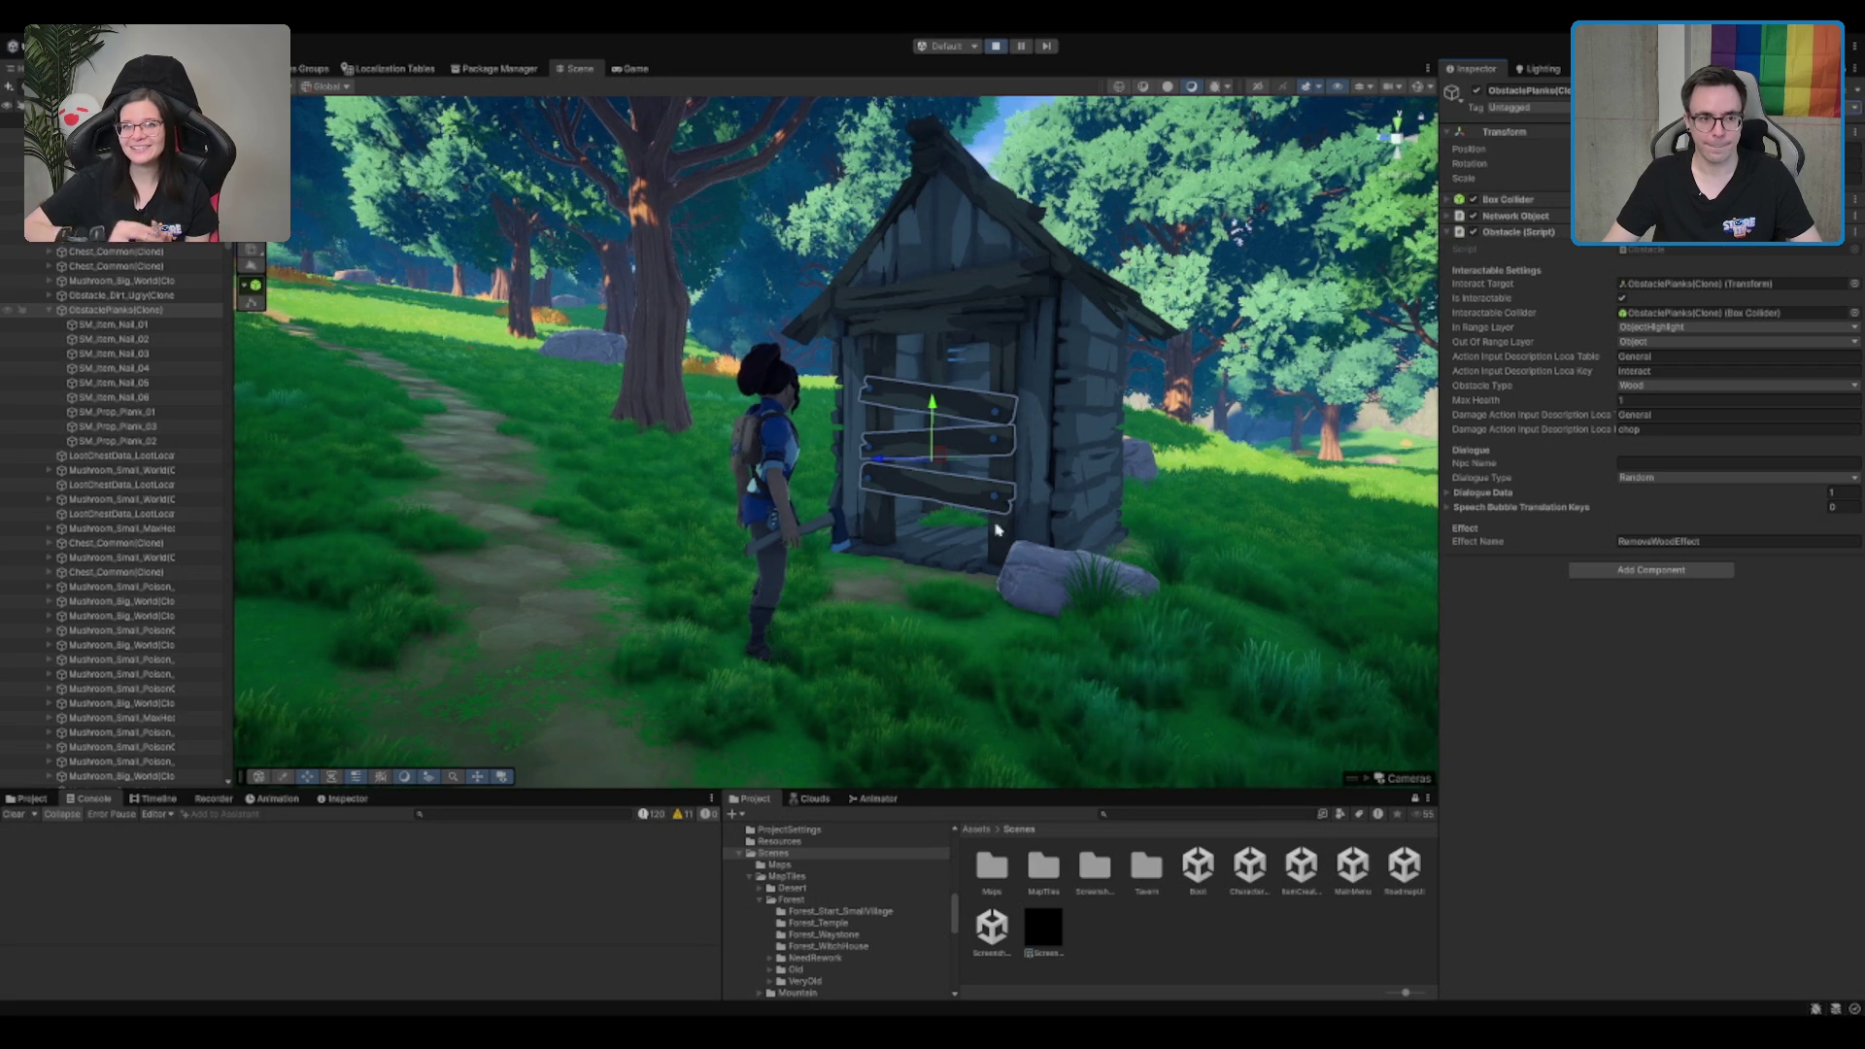
Step: Walk to the hut door, chop away its blocking planks, then pick a buff at the rune stone
key("w")
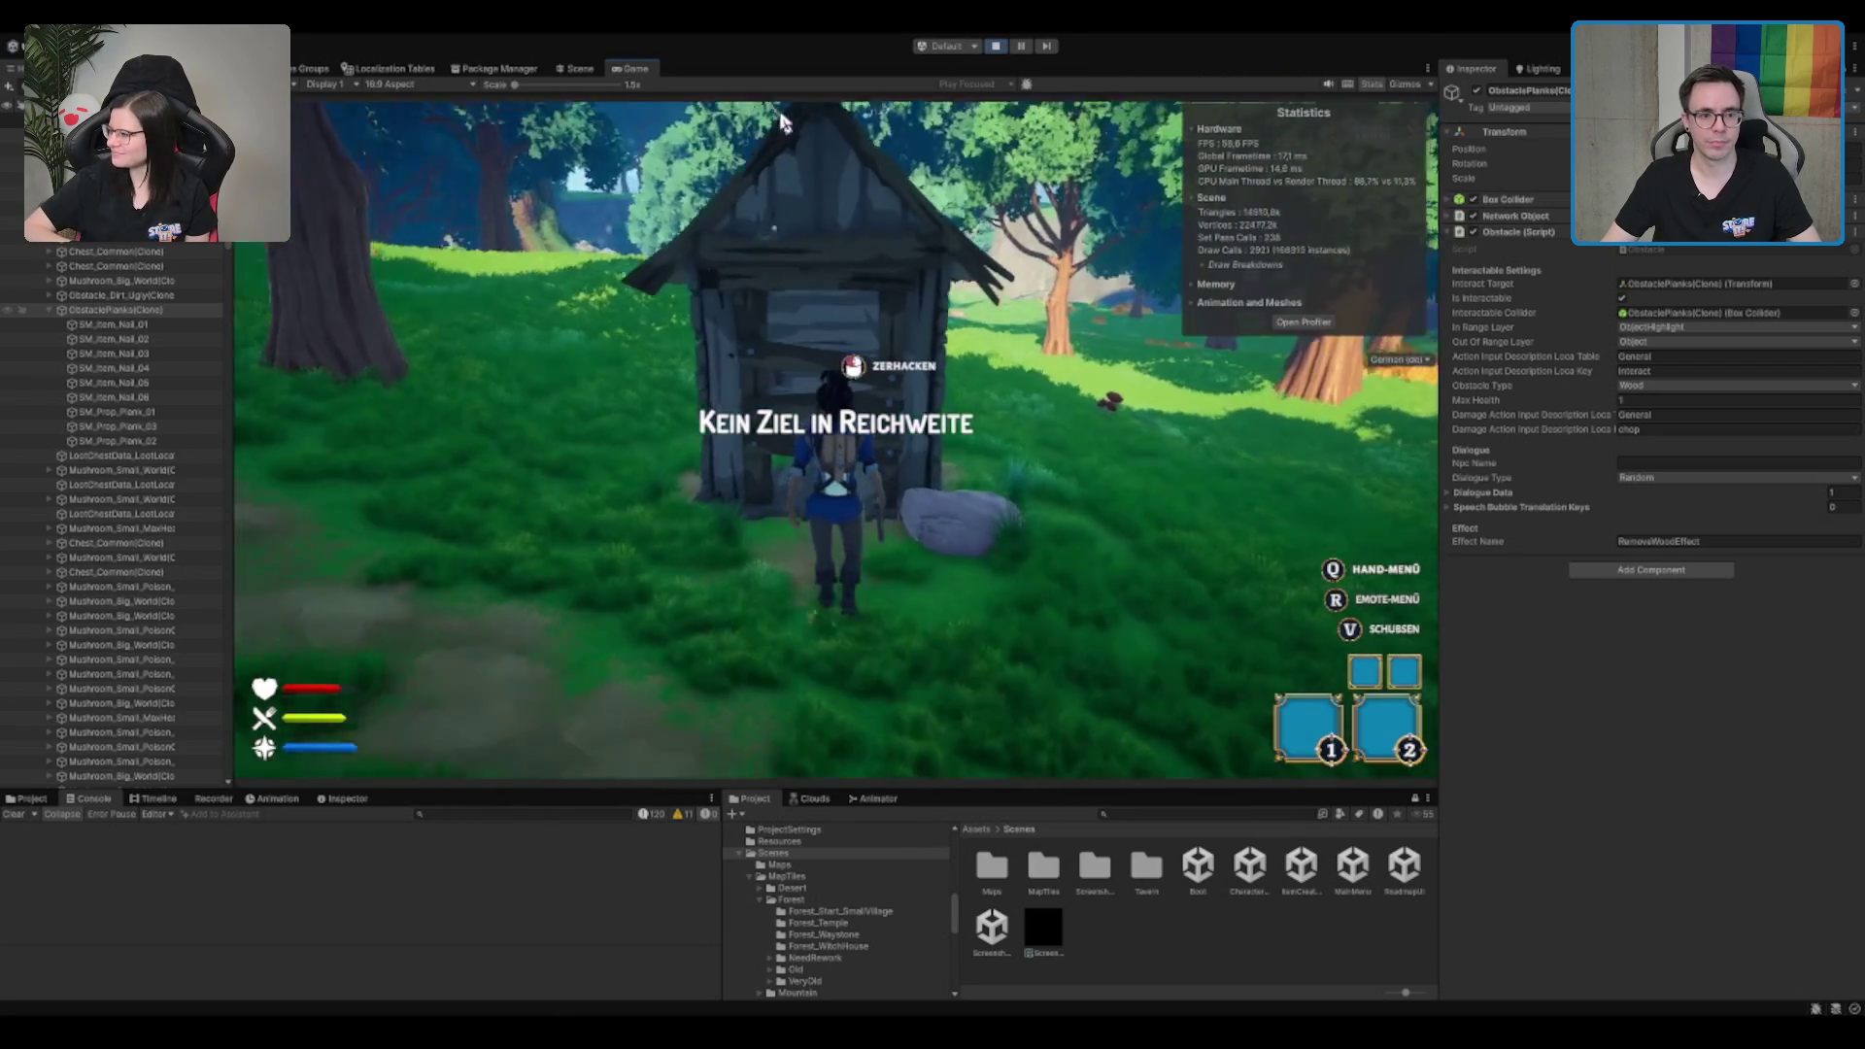
left_click(821, 235)
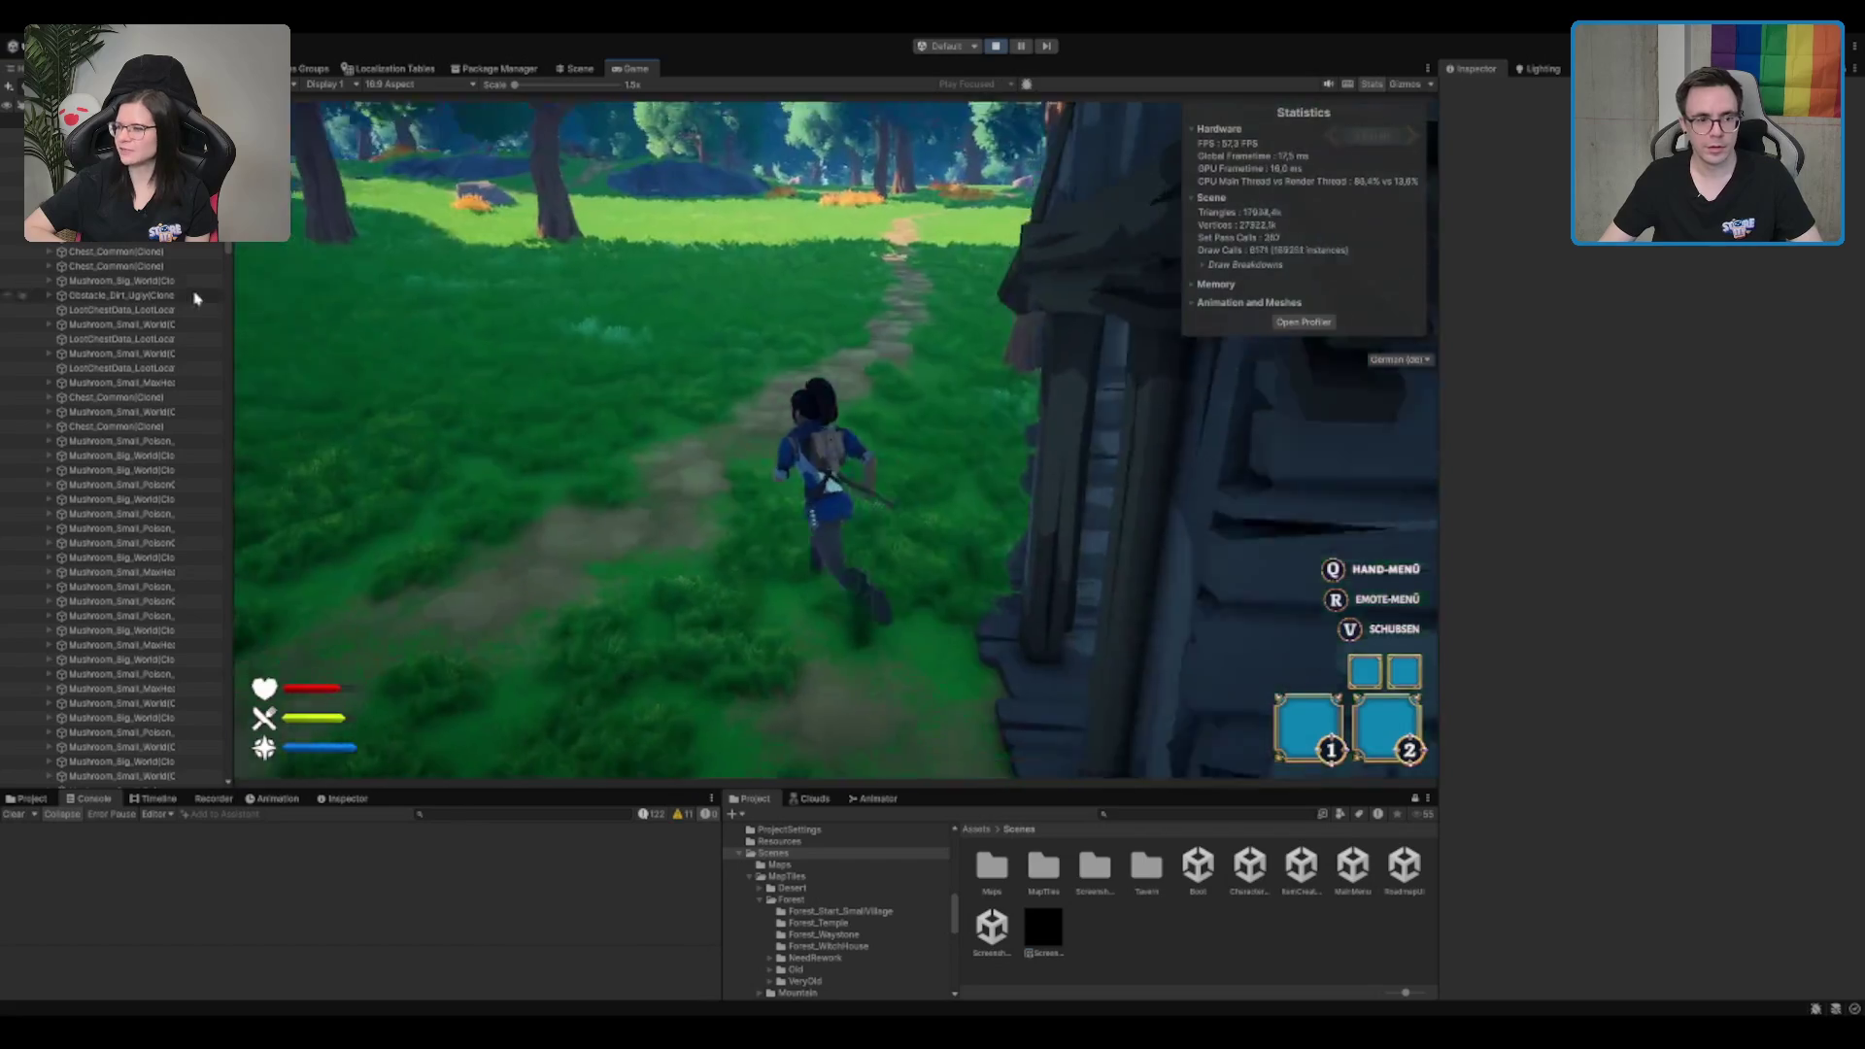
key("w")
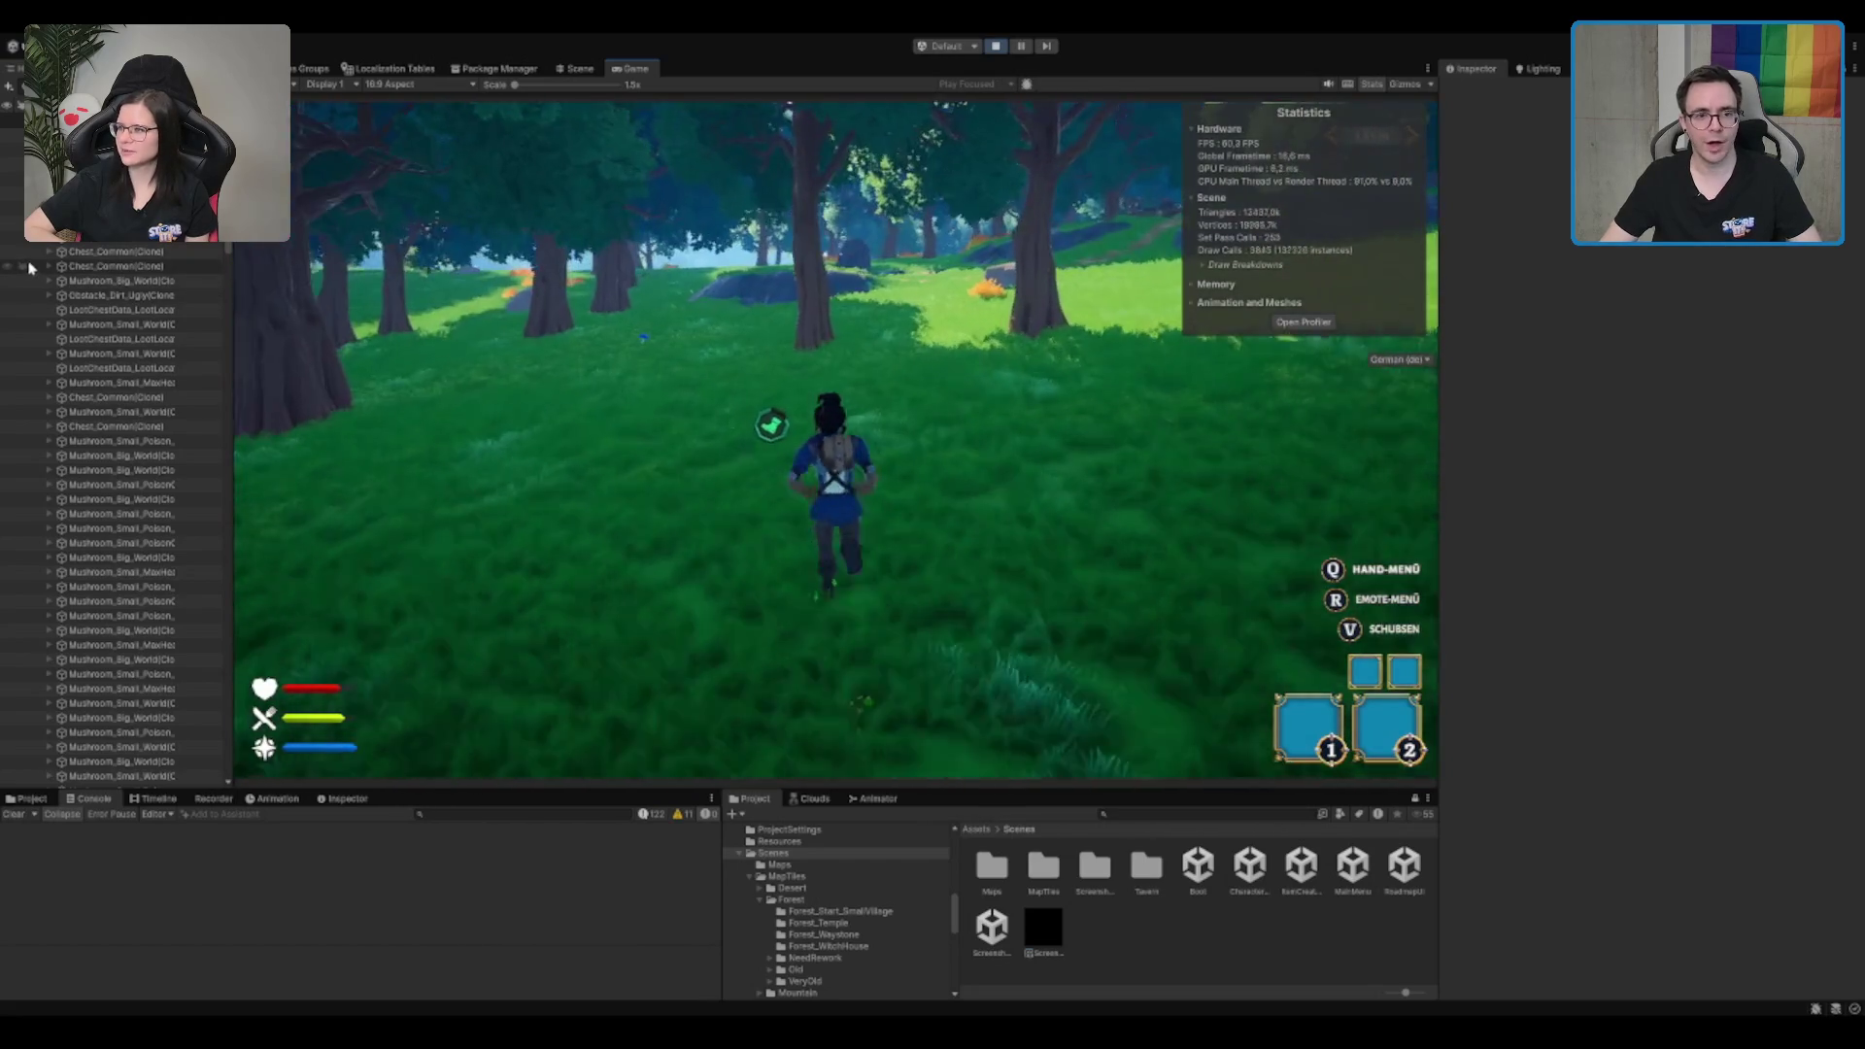
key("w")
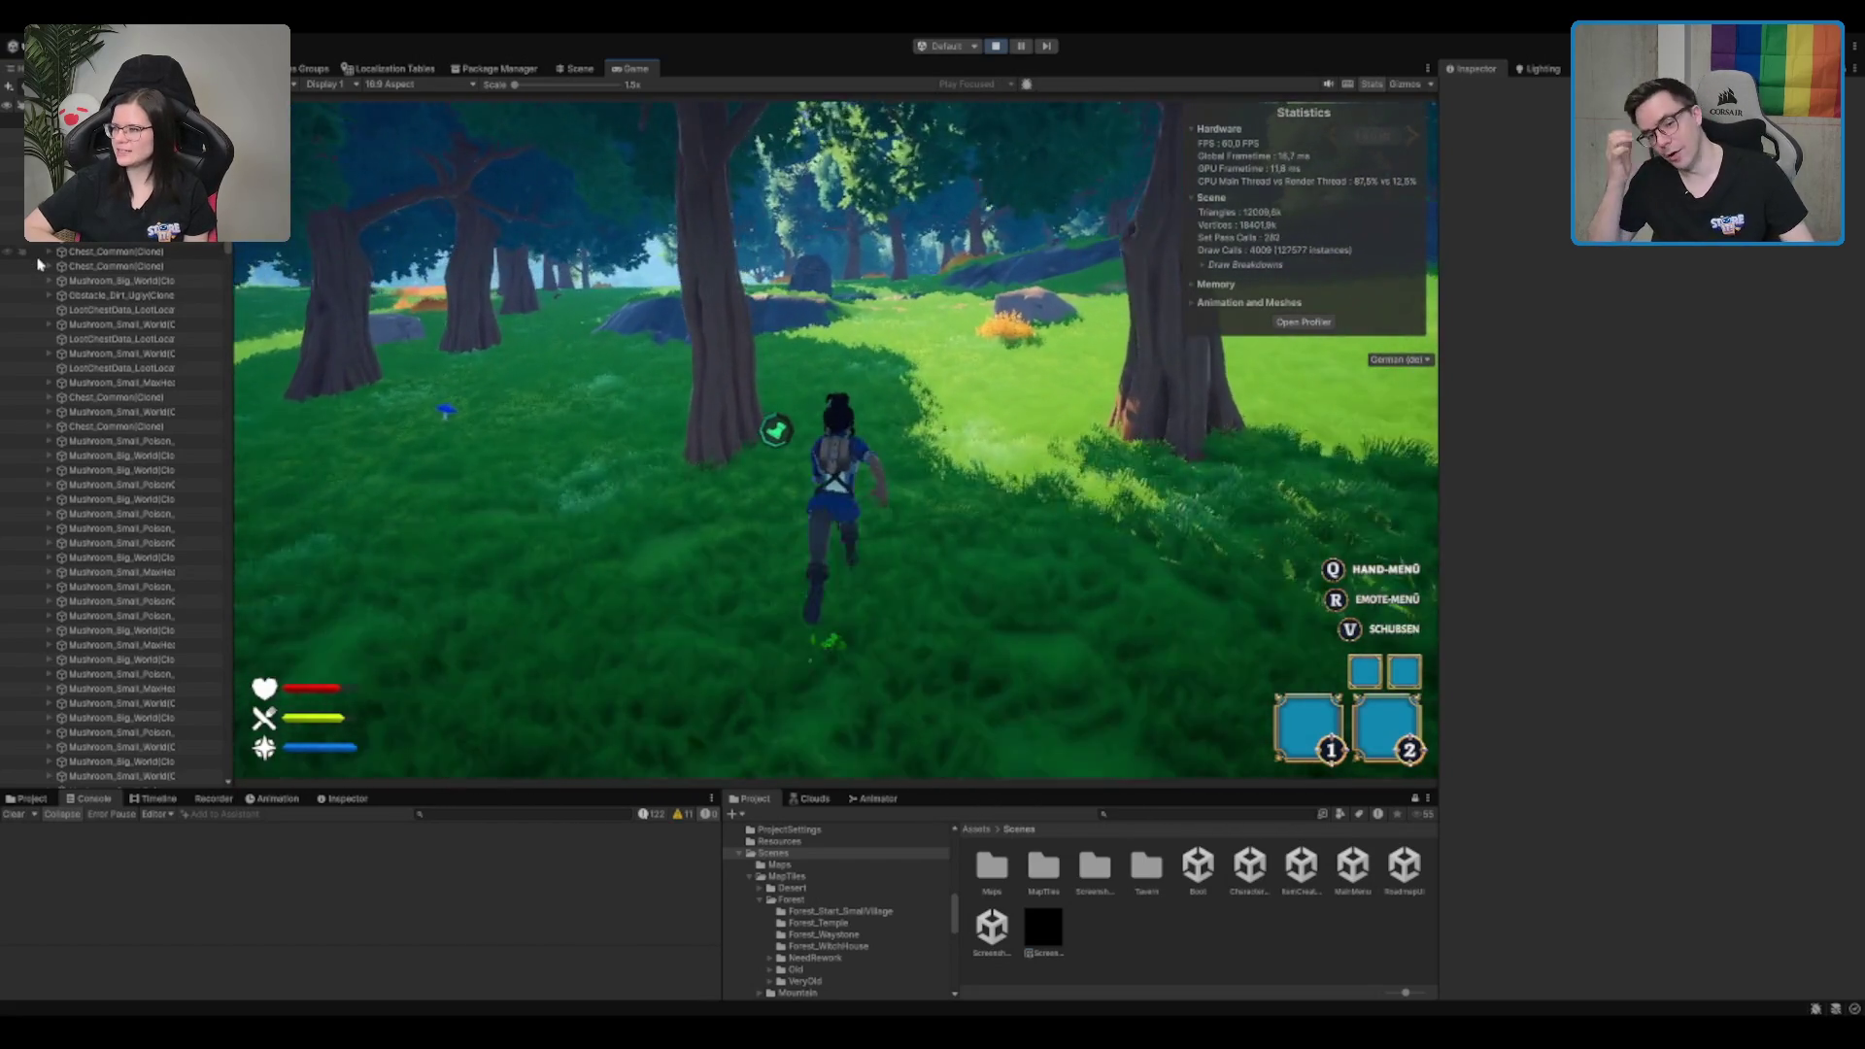
key("w")
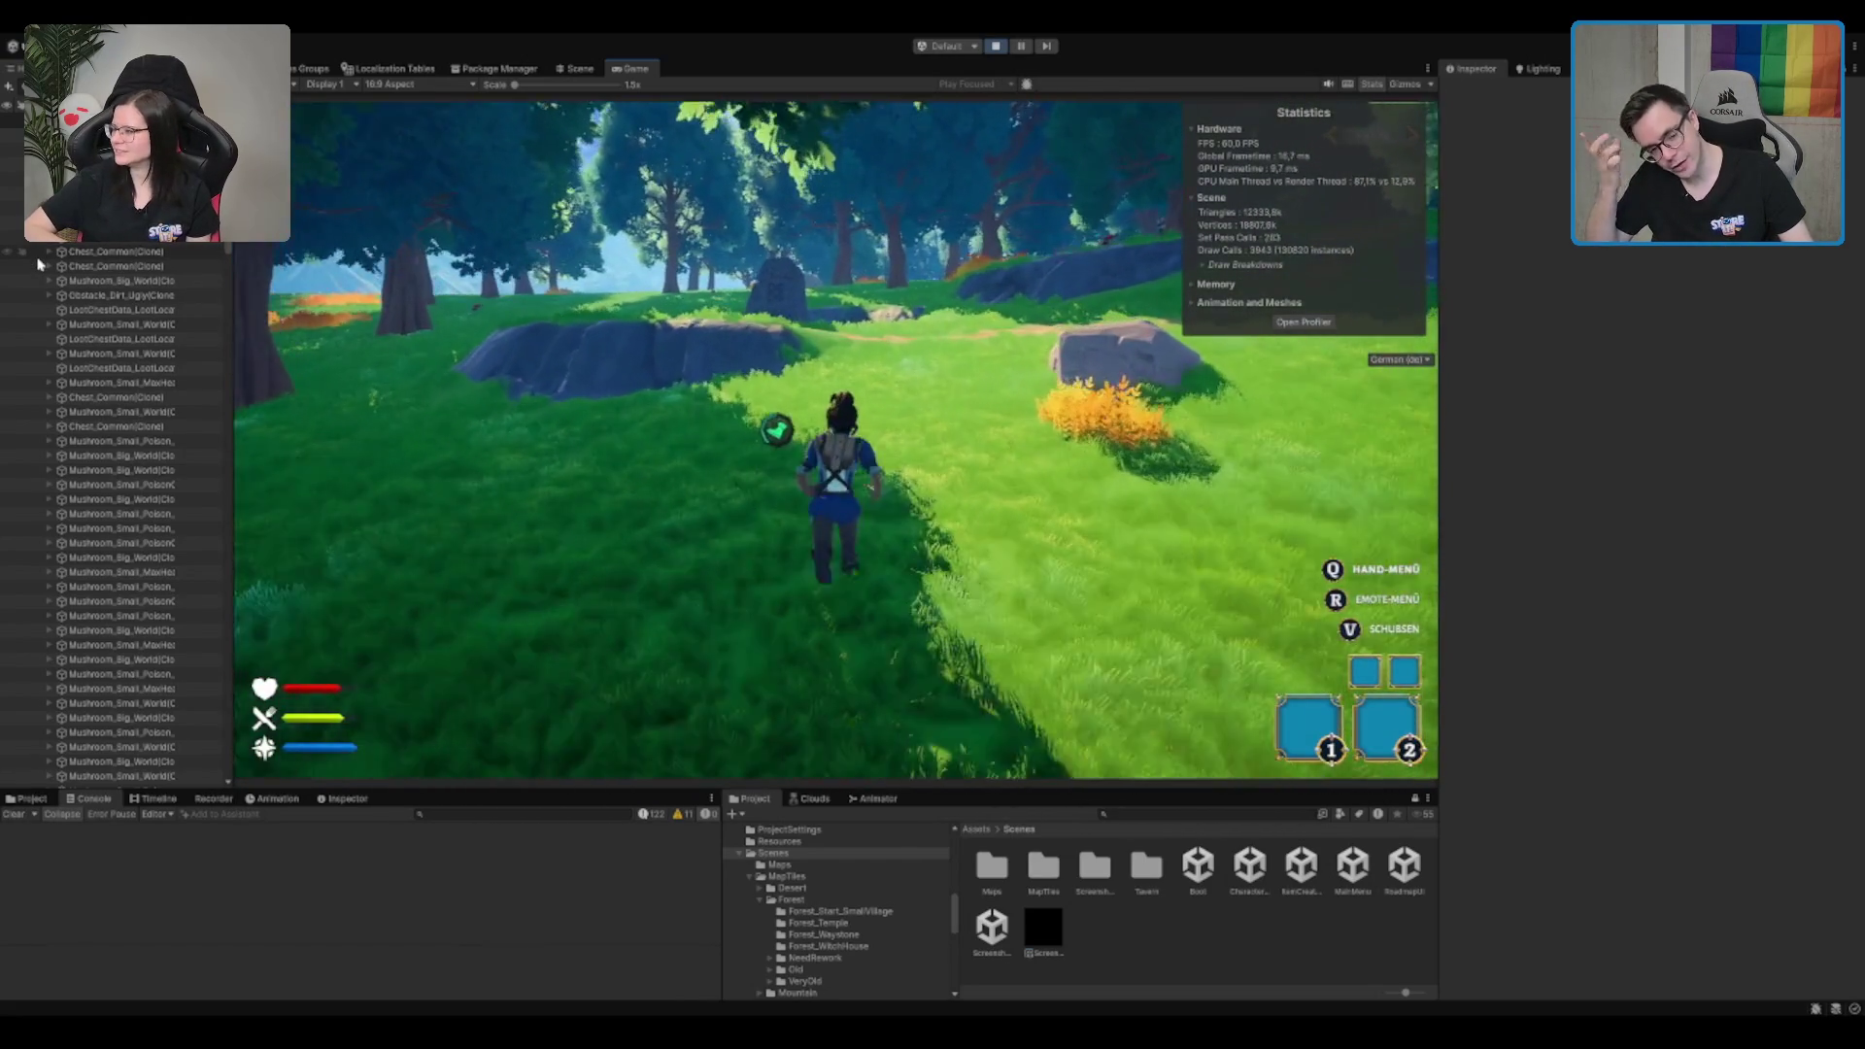
key("w")
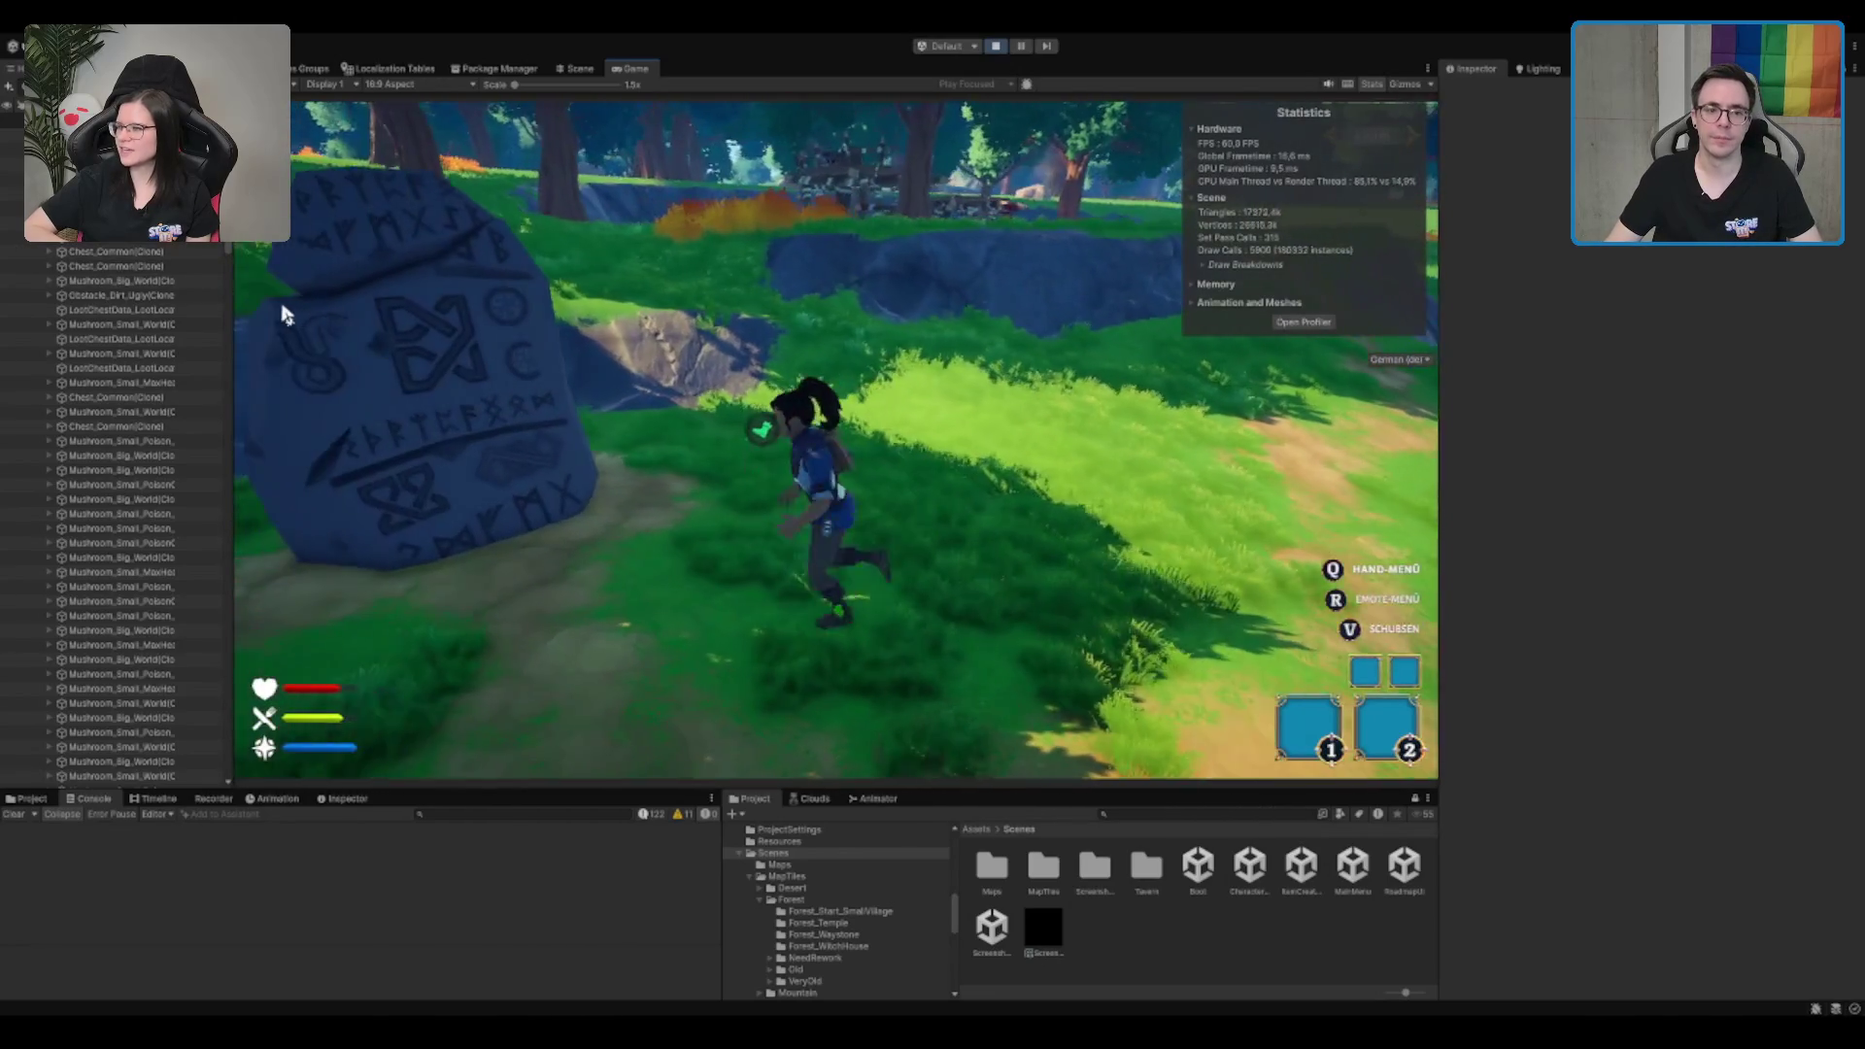
key("e")
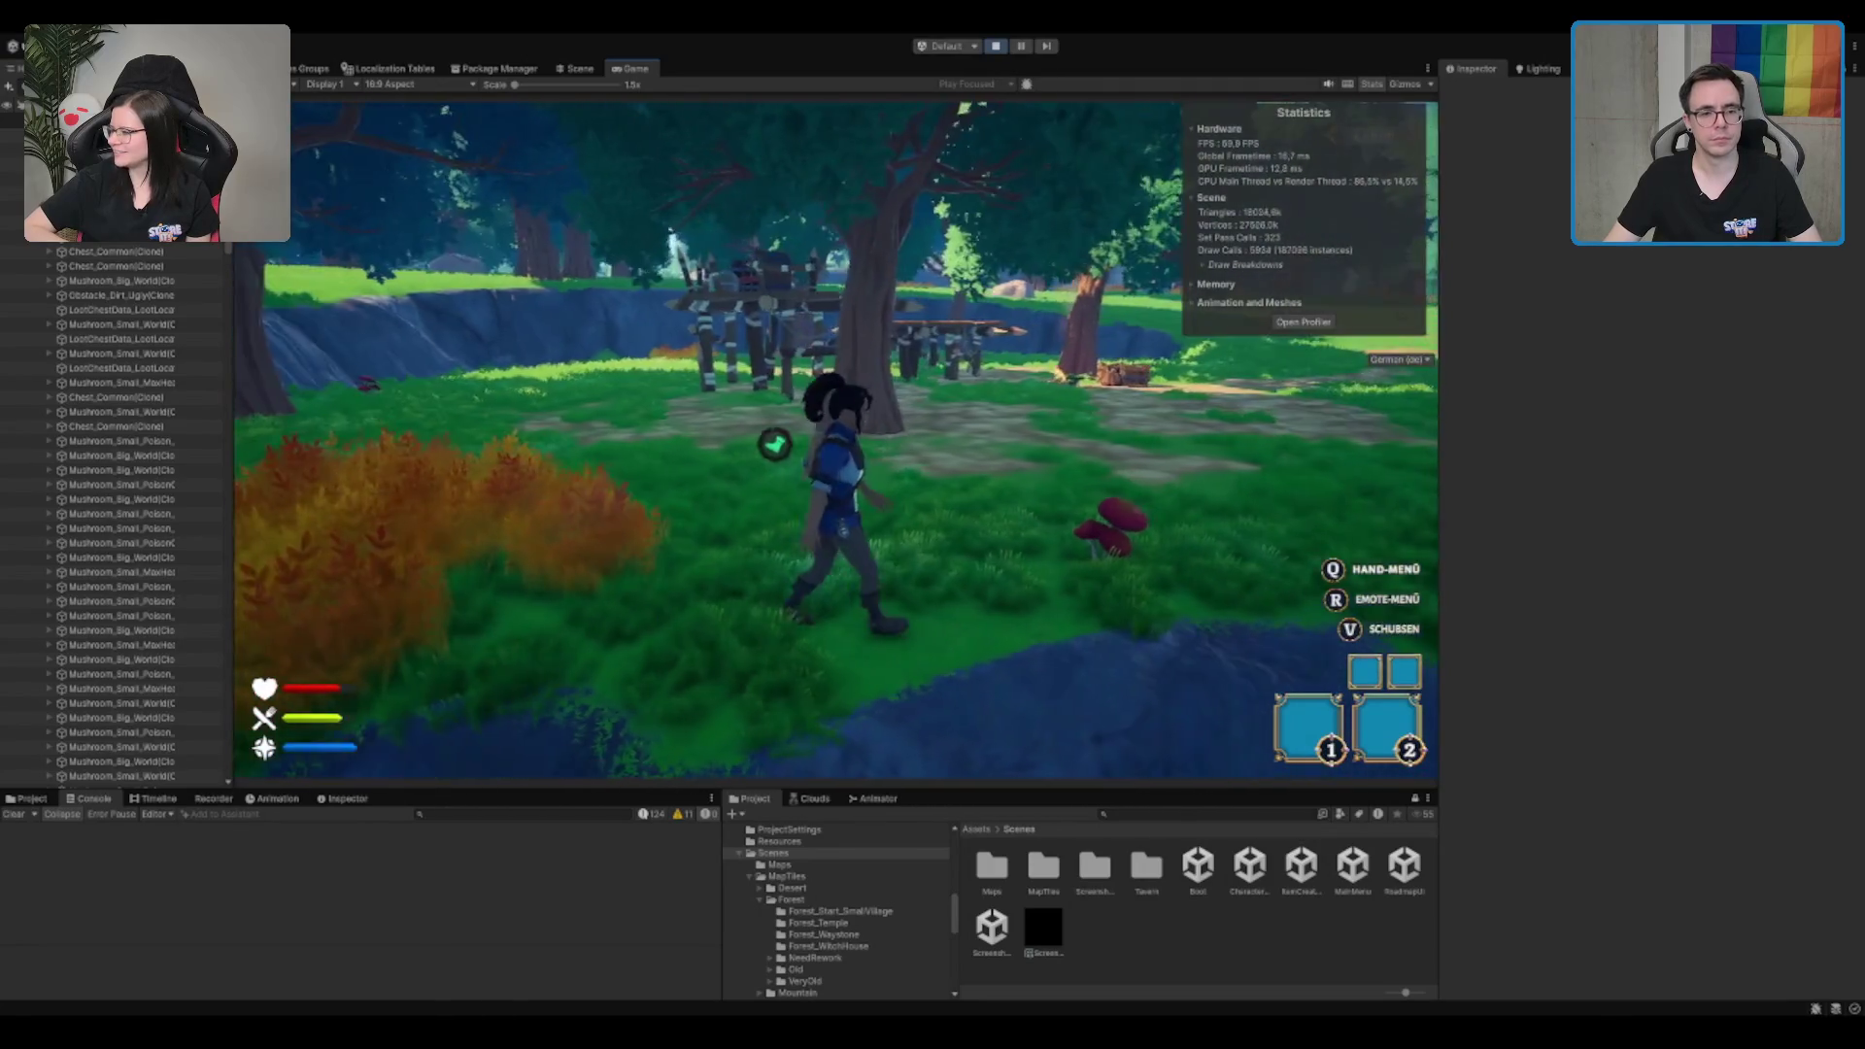
Step: Run along the riverbank past the mushroom to the scaffolding, then switch to the Scene view
key("w")
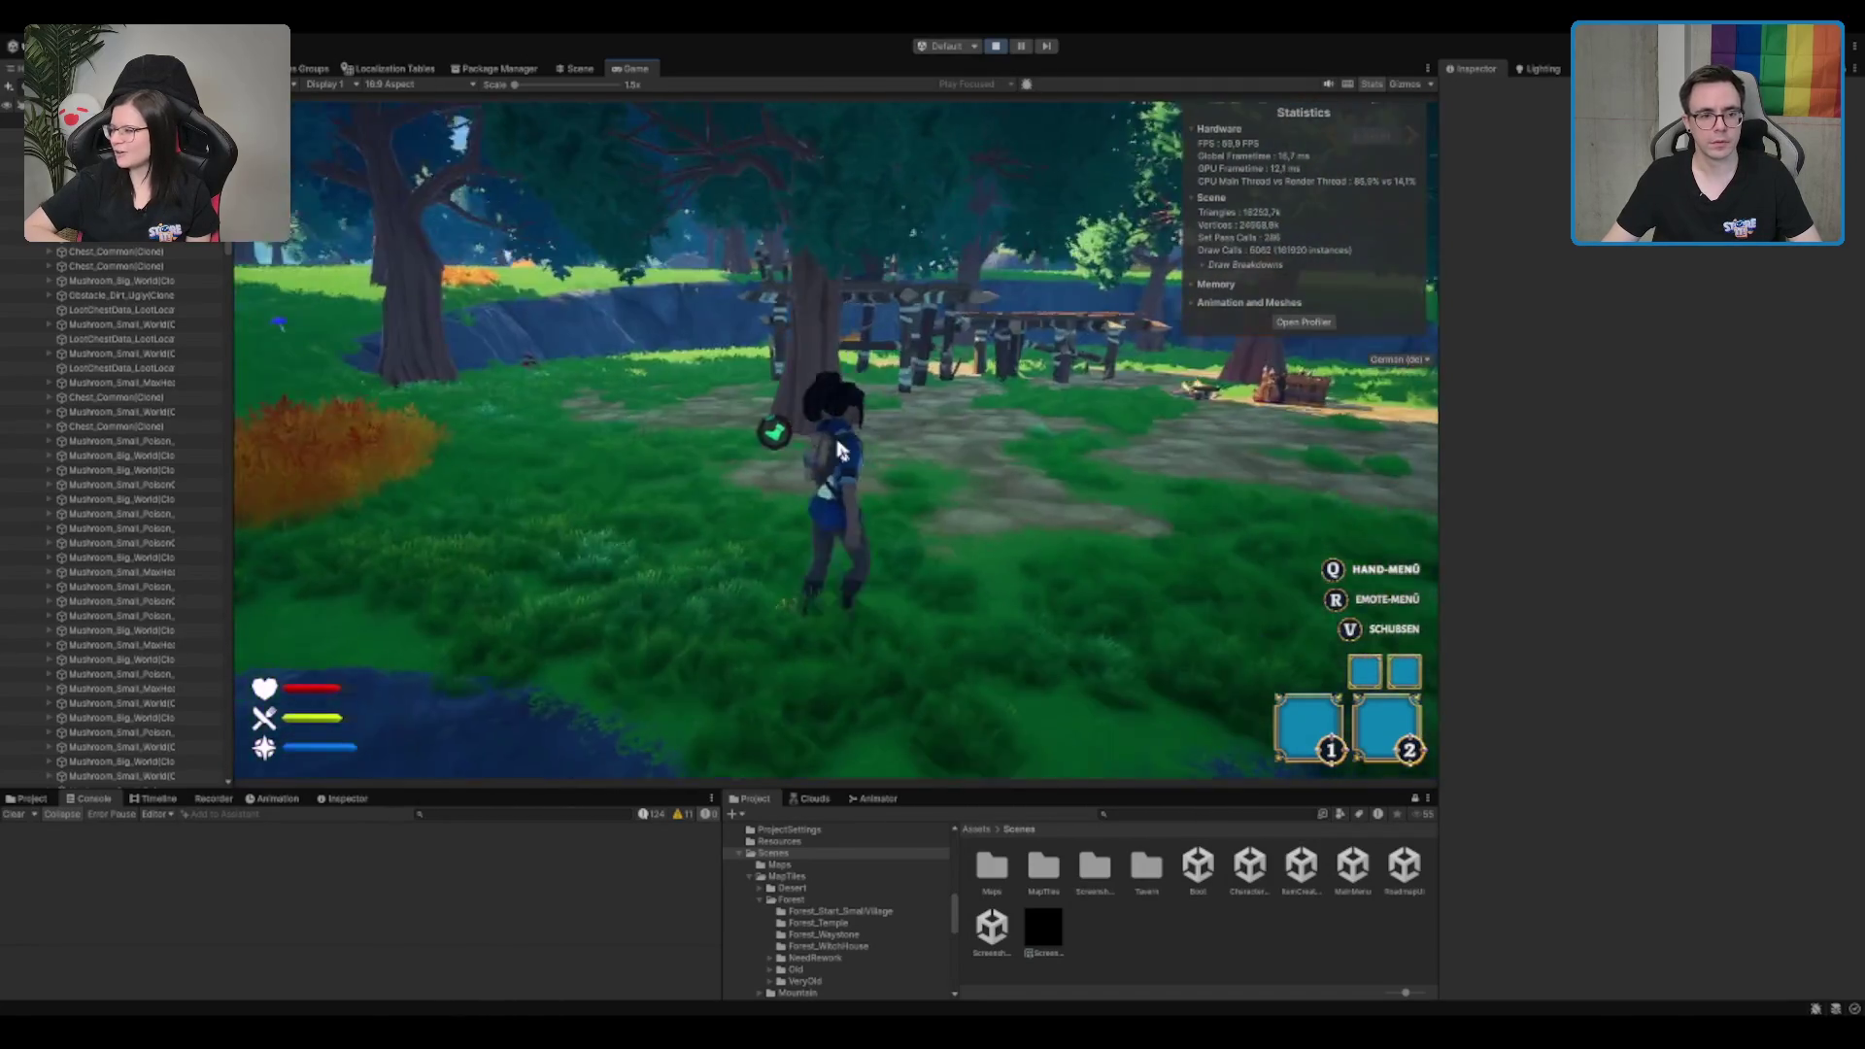
key("q")
key("w")
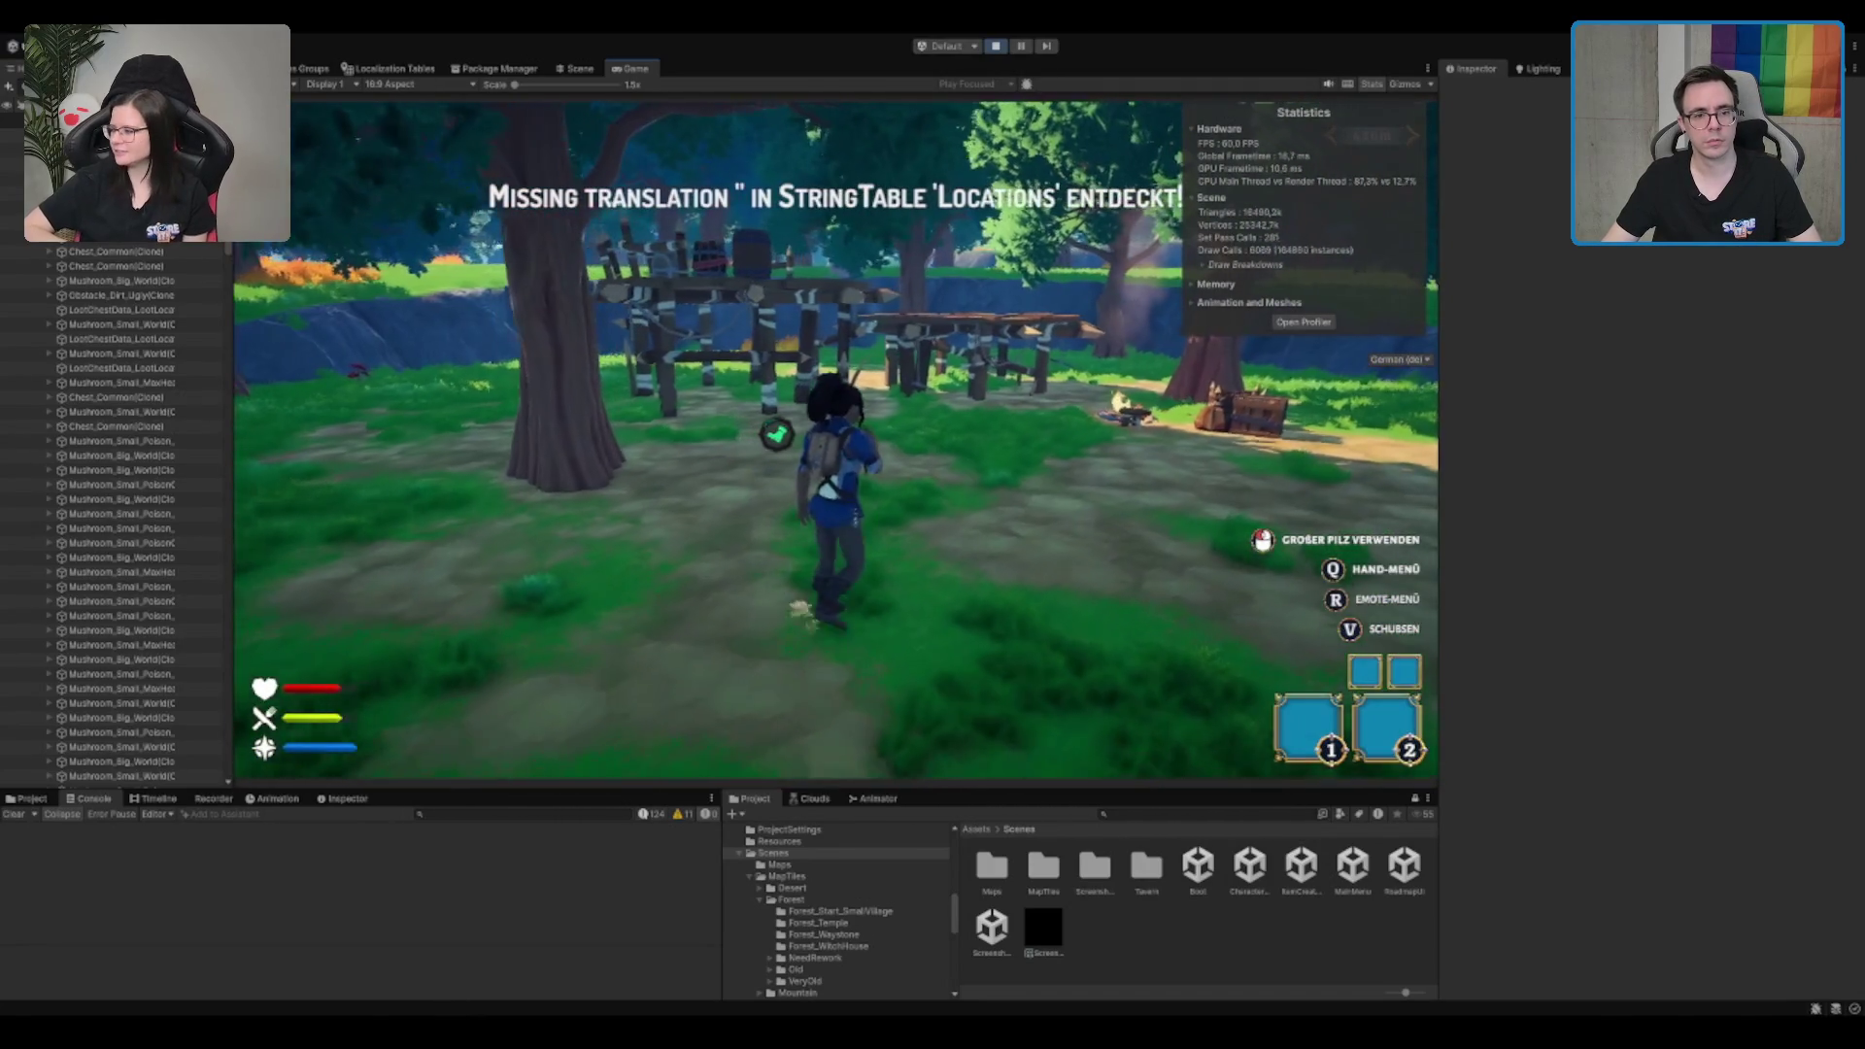
key("w")
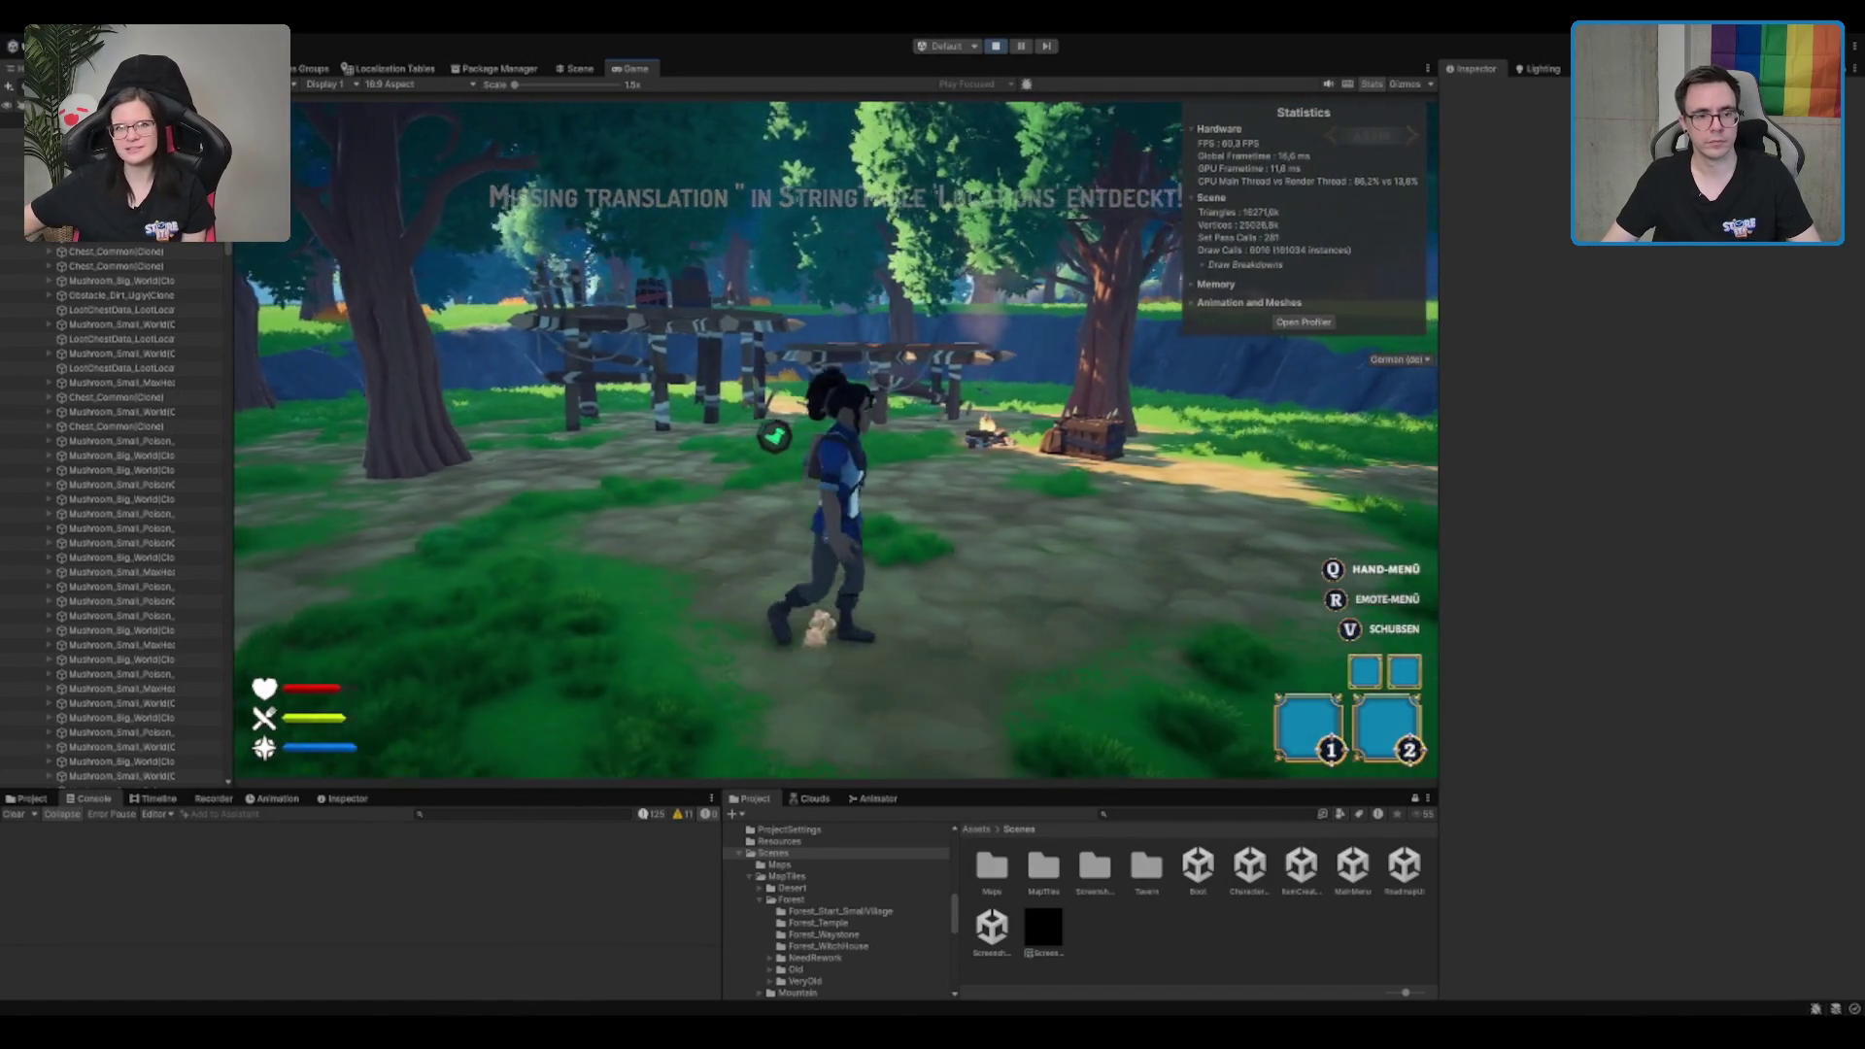
key("w")
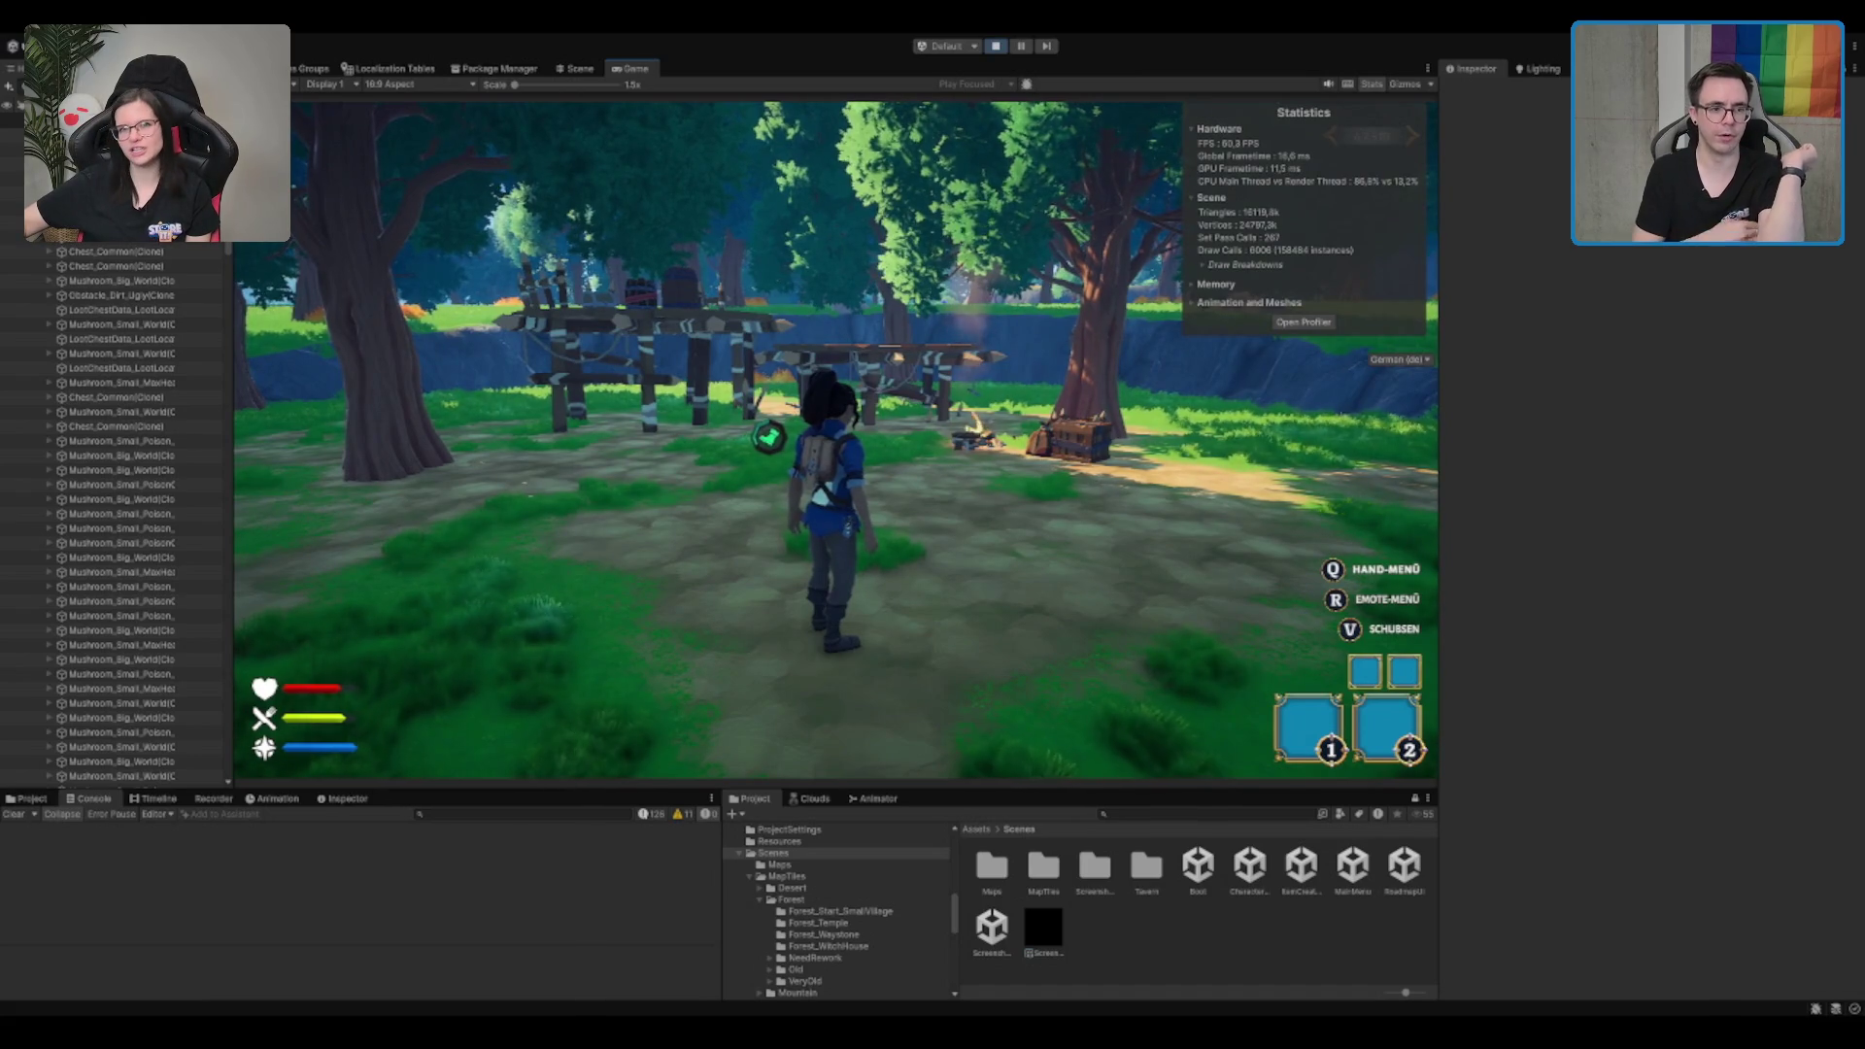
key("w")
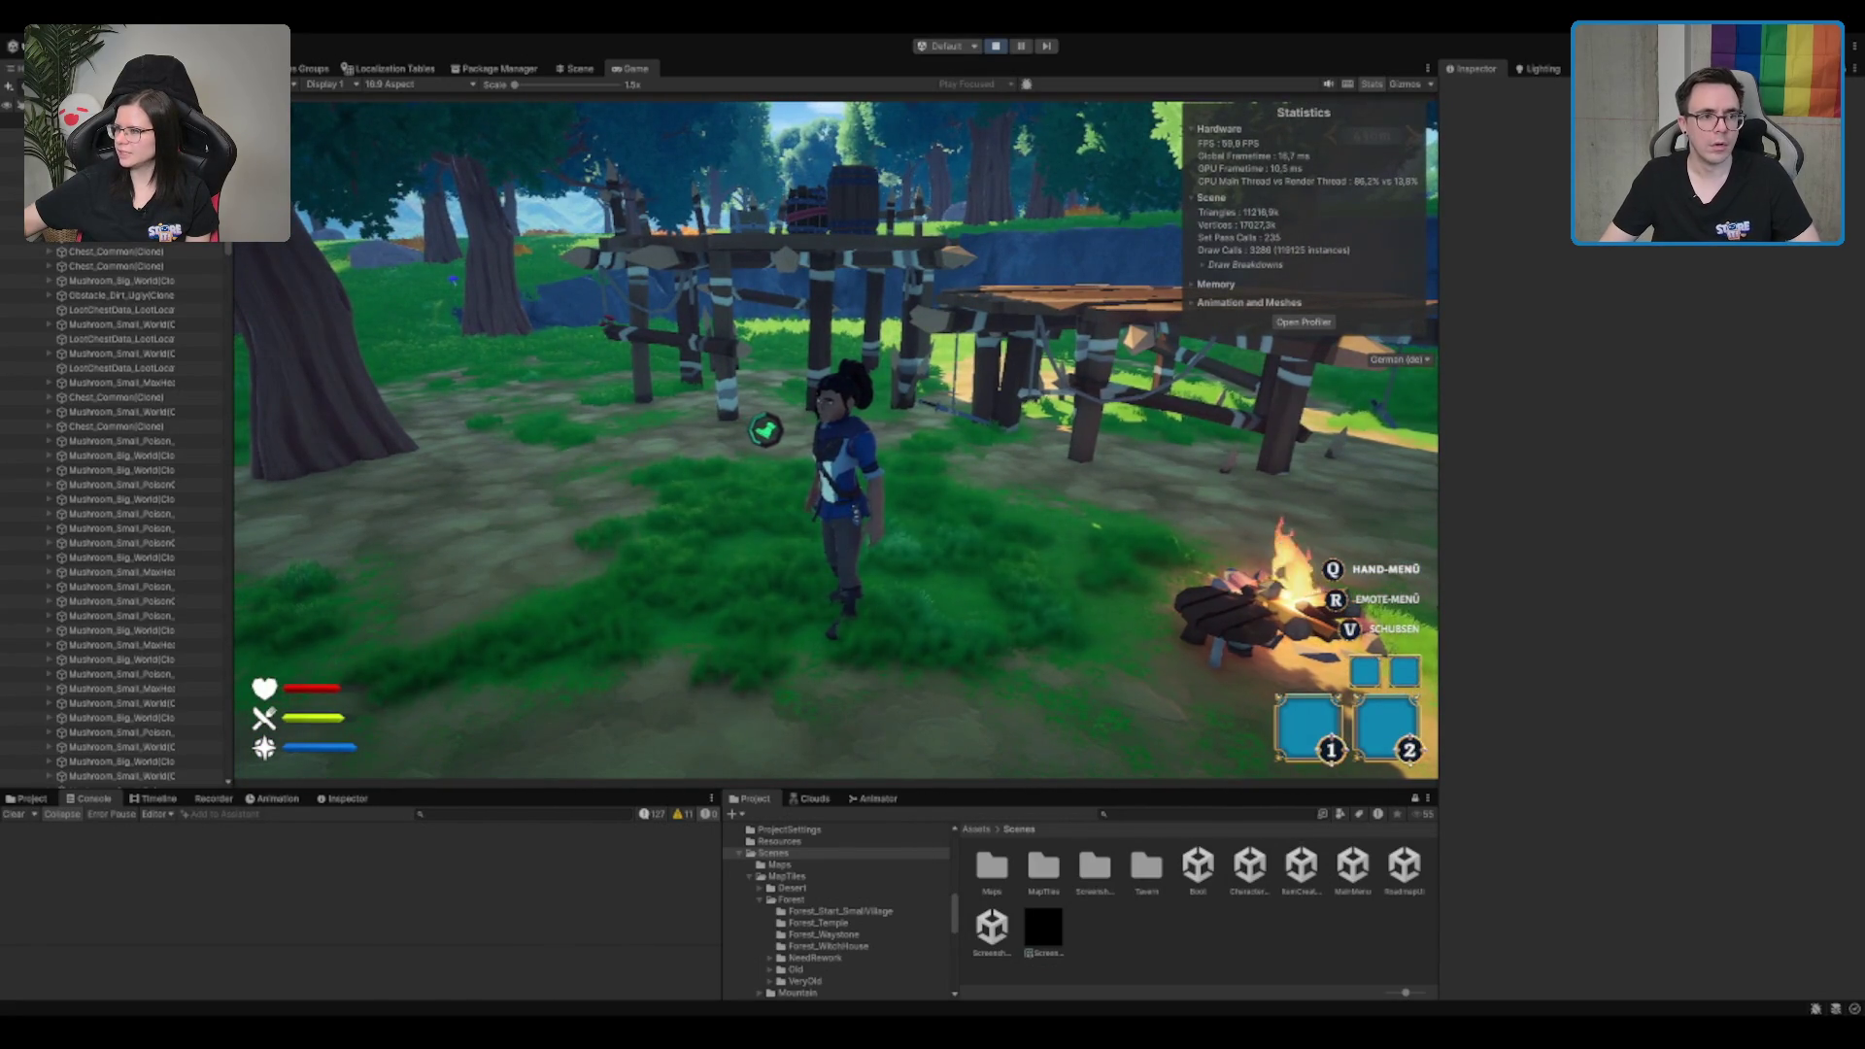
key("ctrl+1")
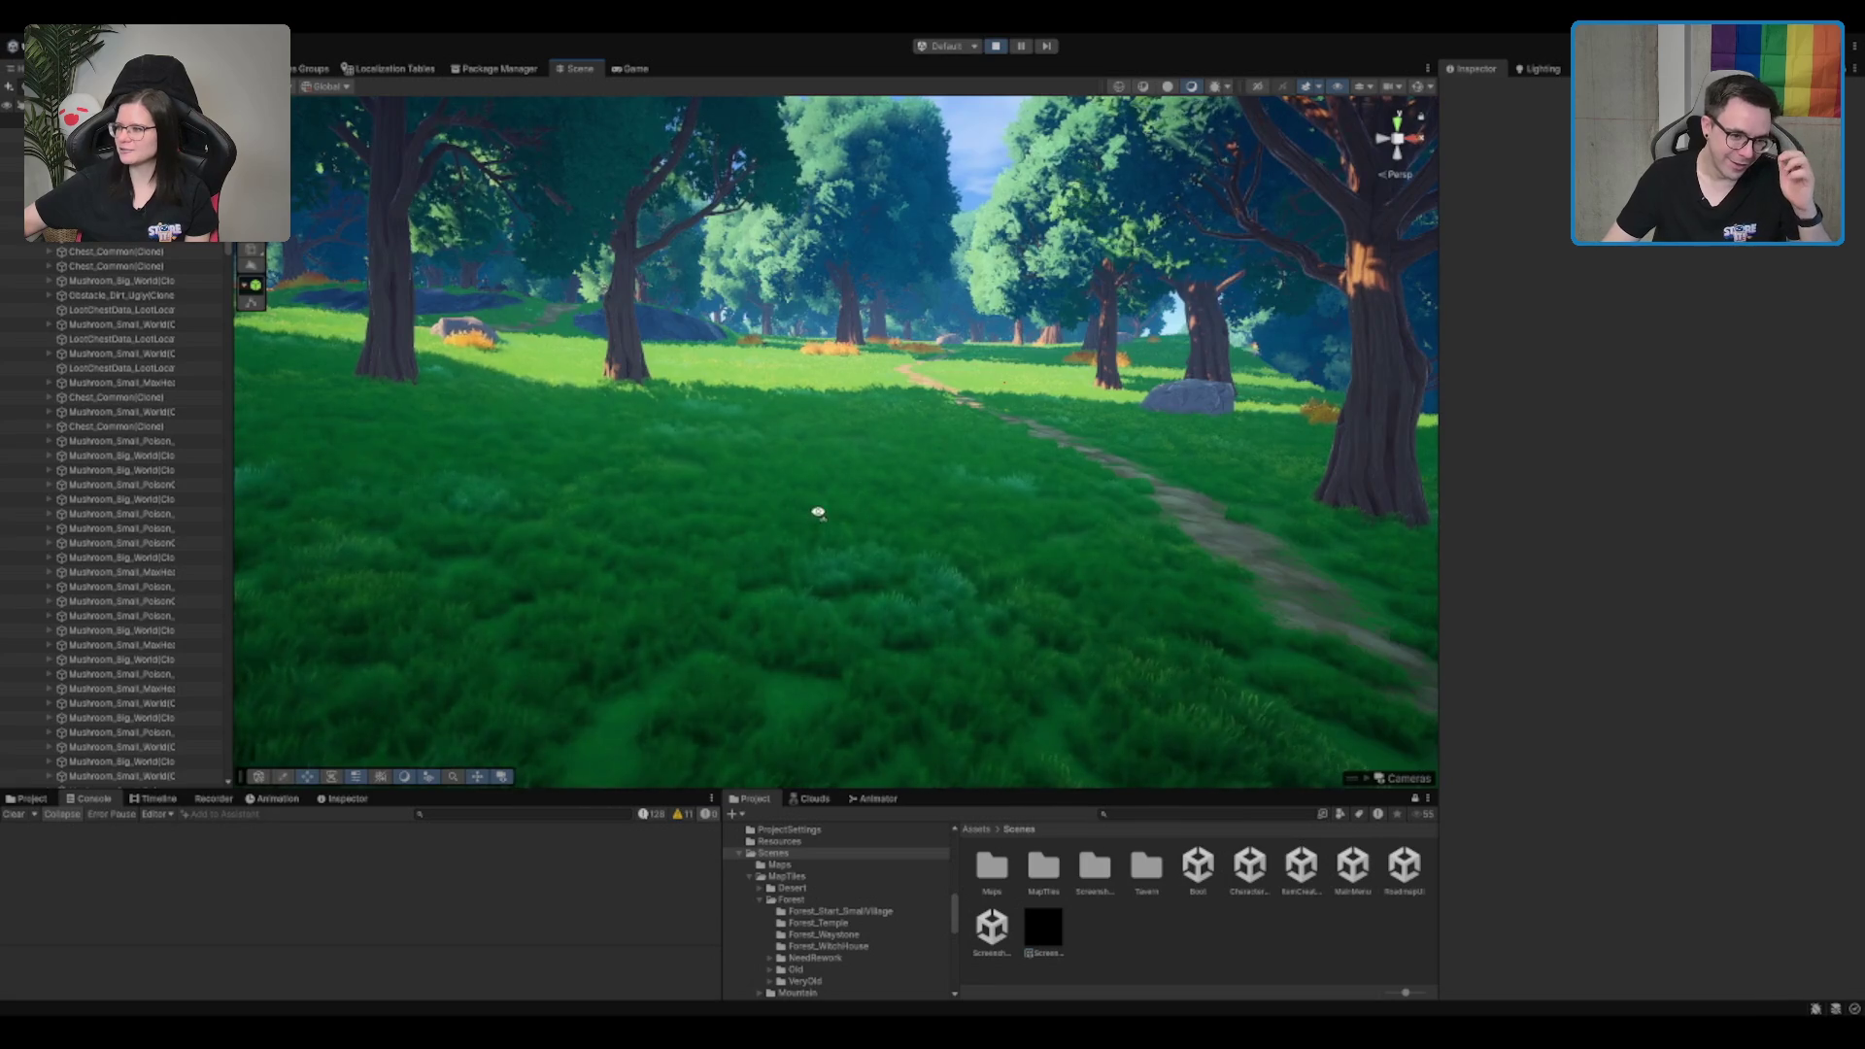
Step: Tilt the scene camera up, isolate the goblin camp objects, and frame the goblin thief
mouse_move(816, 511)
left_mouse_down()
mouse_move(1035, 141)
mouse_move(1227, 978)
mouse_move(778, 616)
mouse_move(1022, 265)
mouse_move(933, 320)
left_mouse_up()
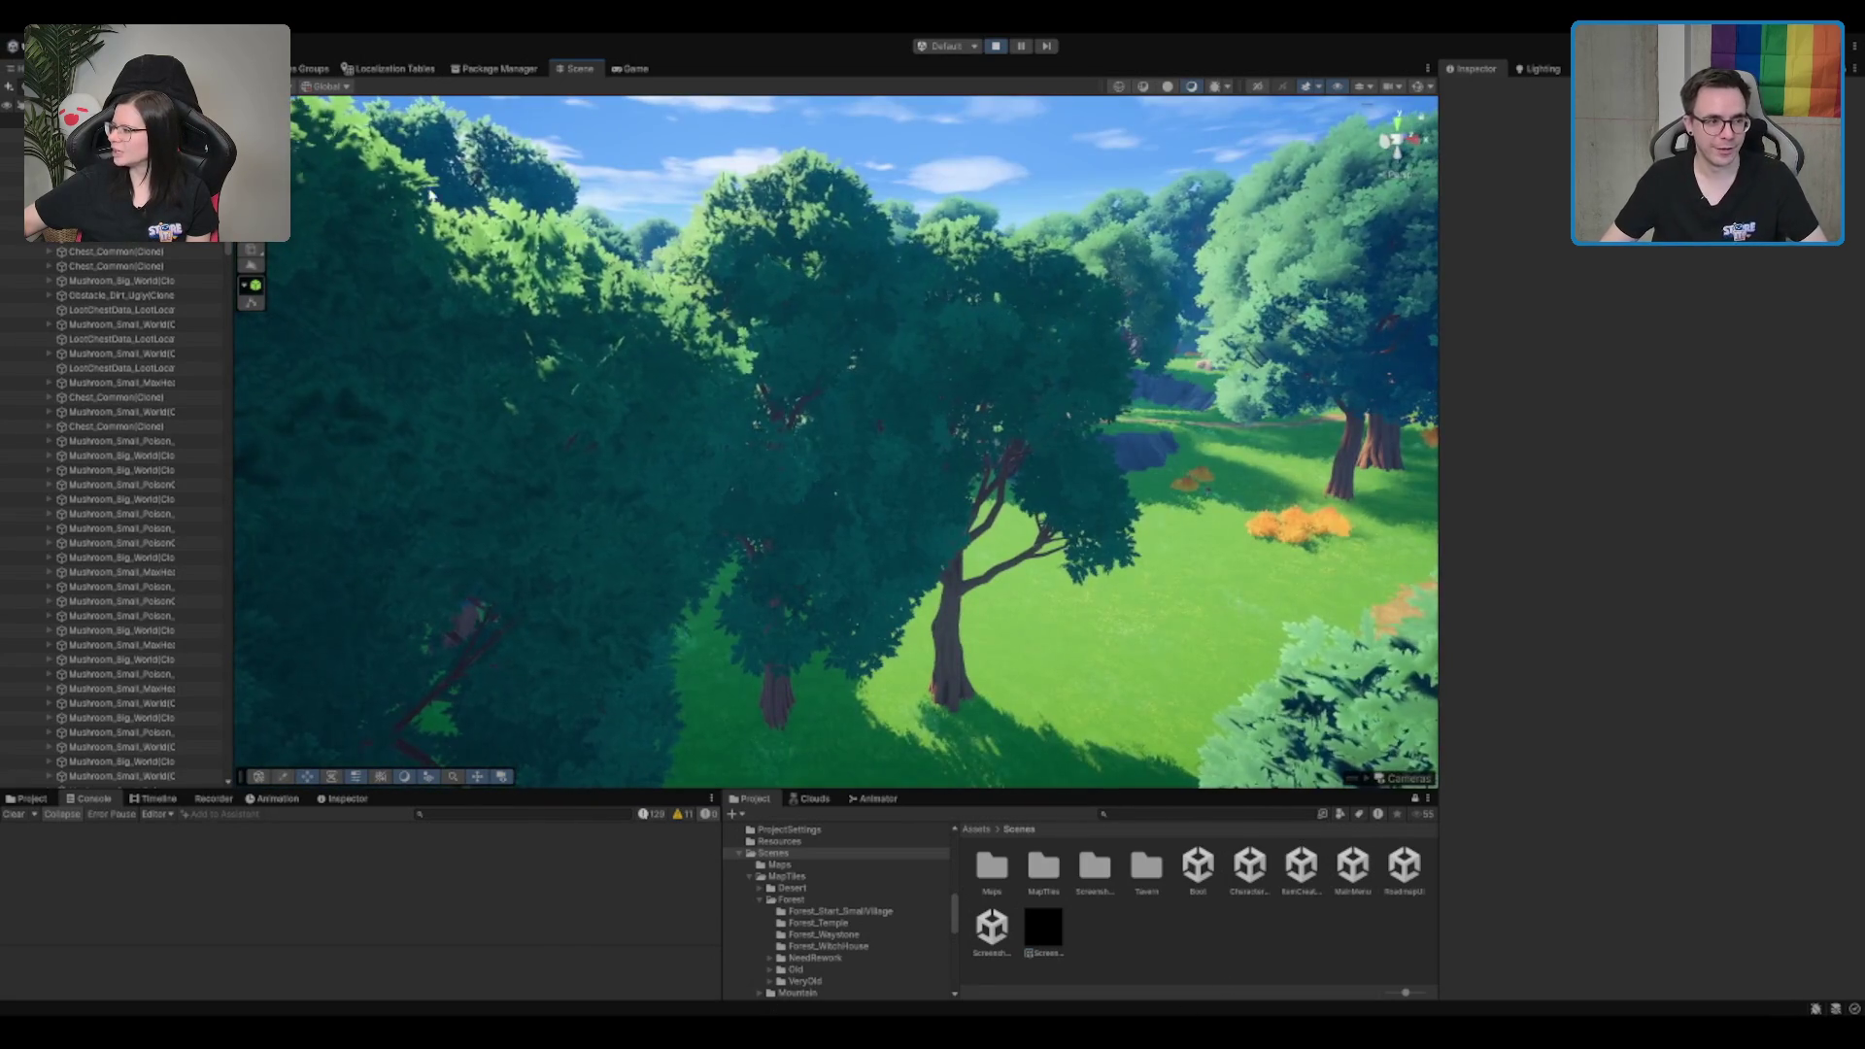
scroll(126, 338, "up", 10)
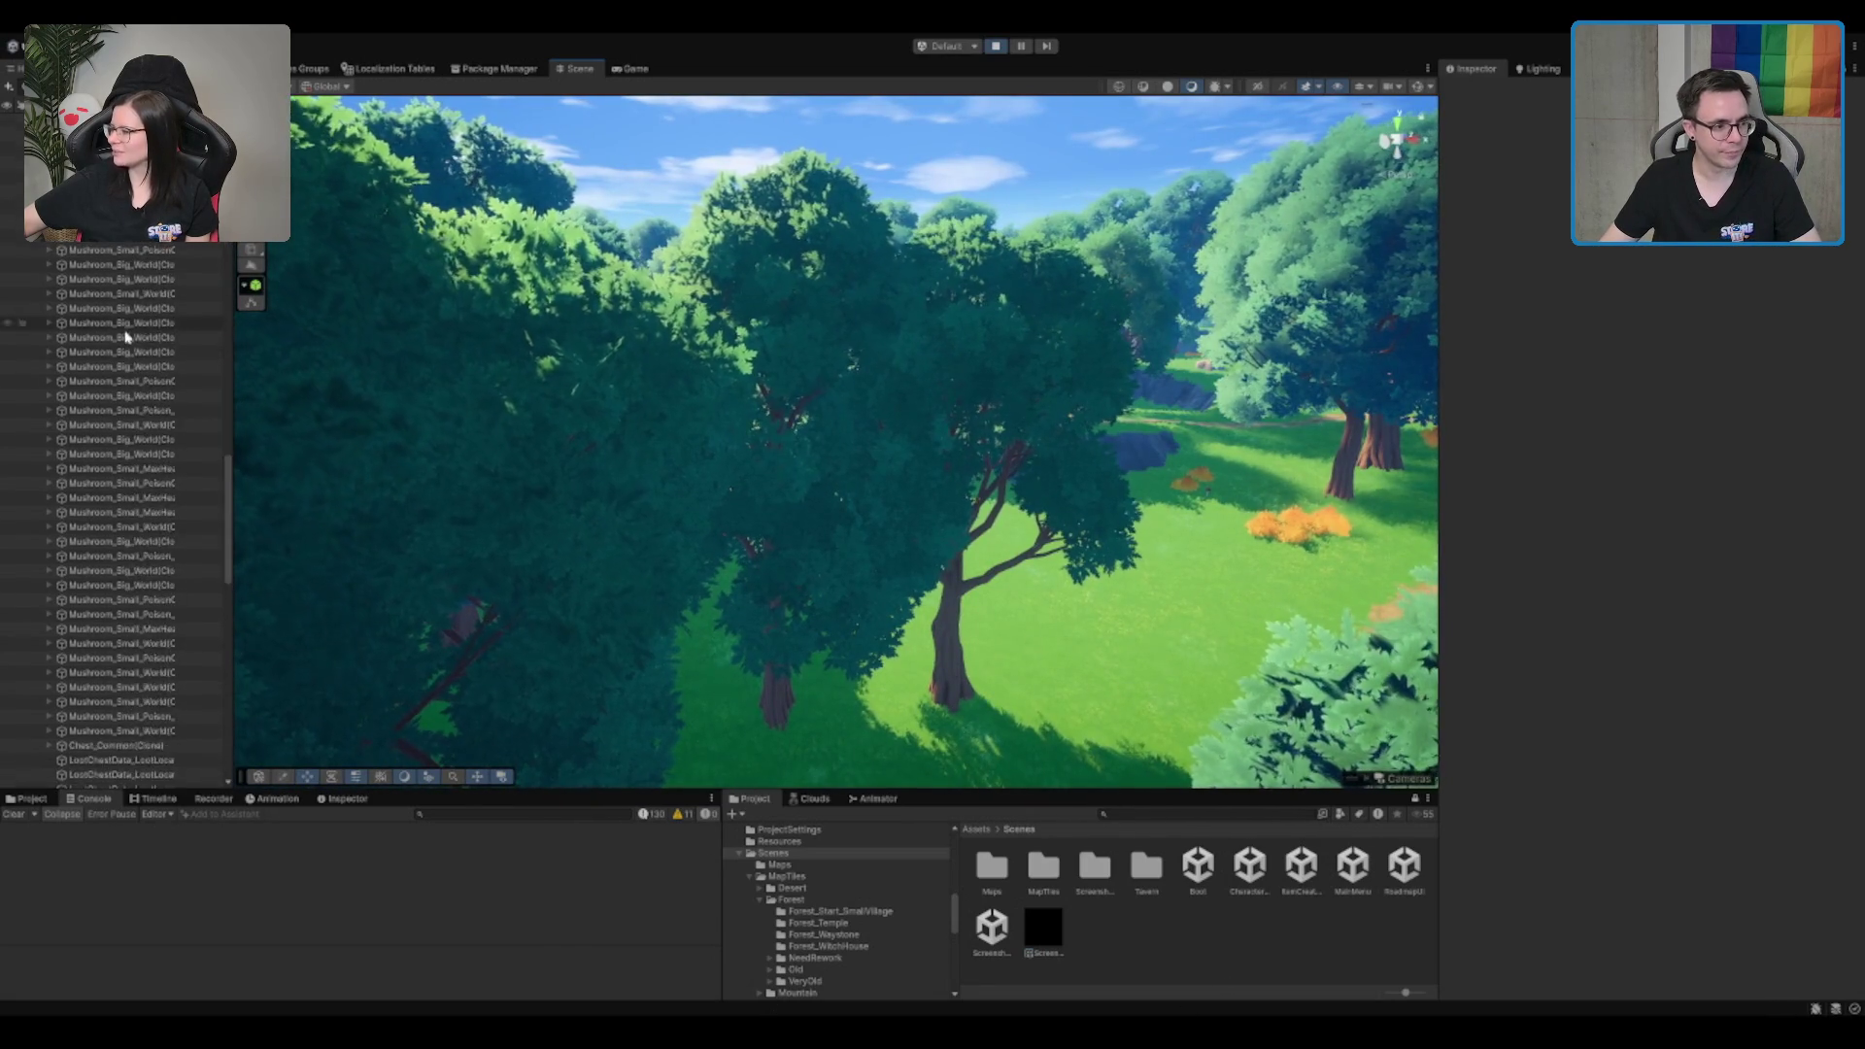
scroll(127, 338, "down", 10)
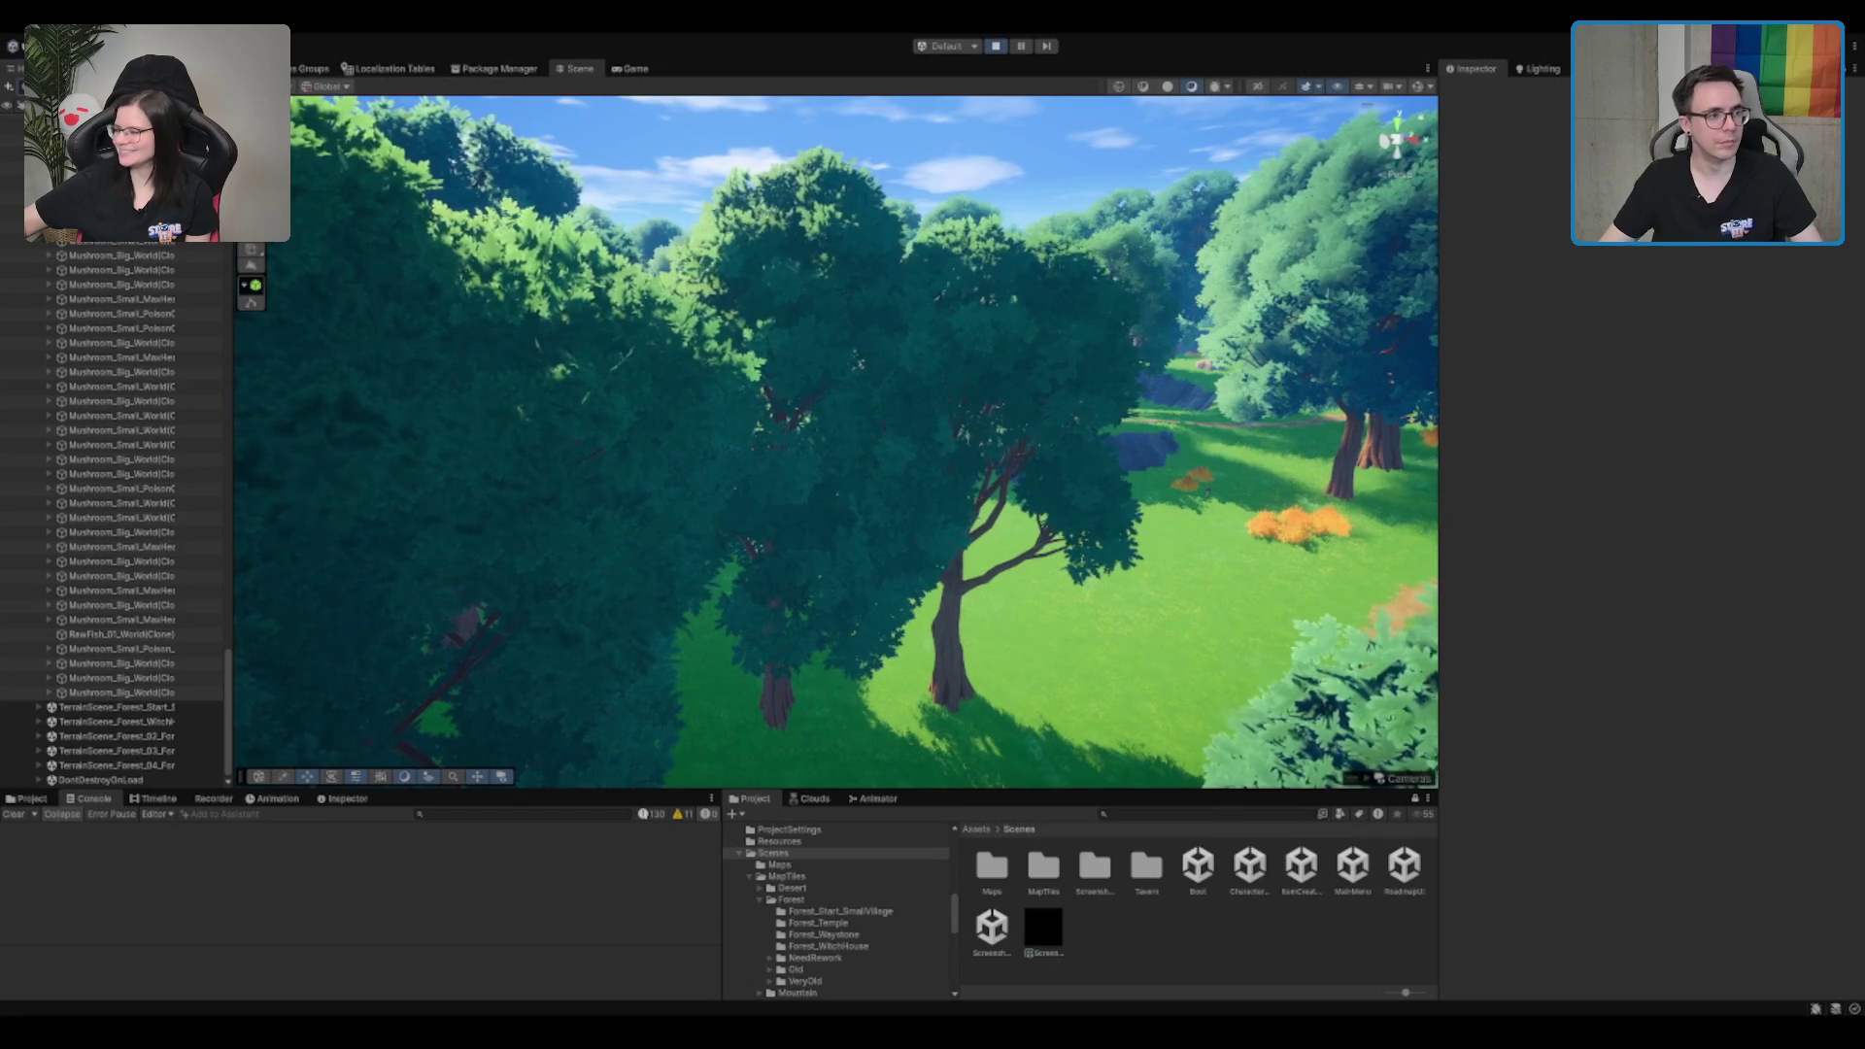
key("shift+h")
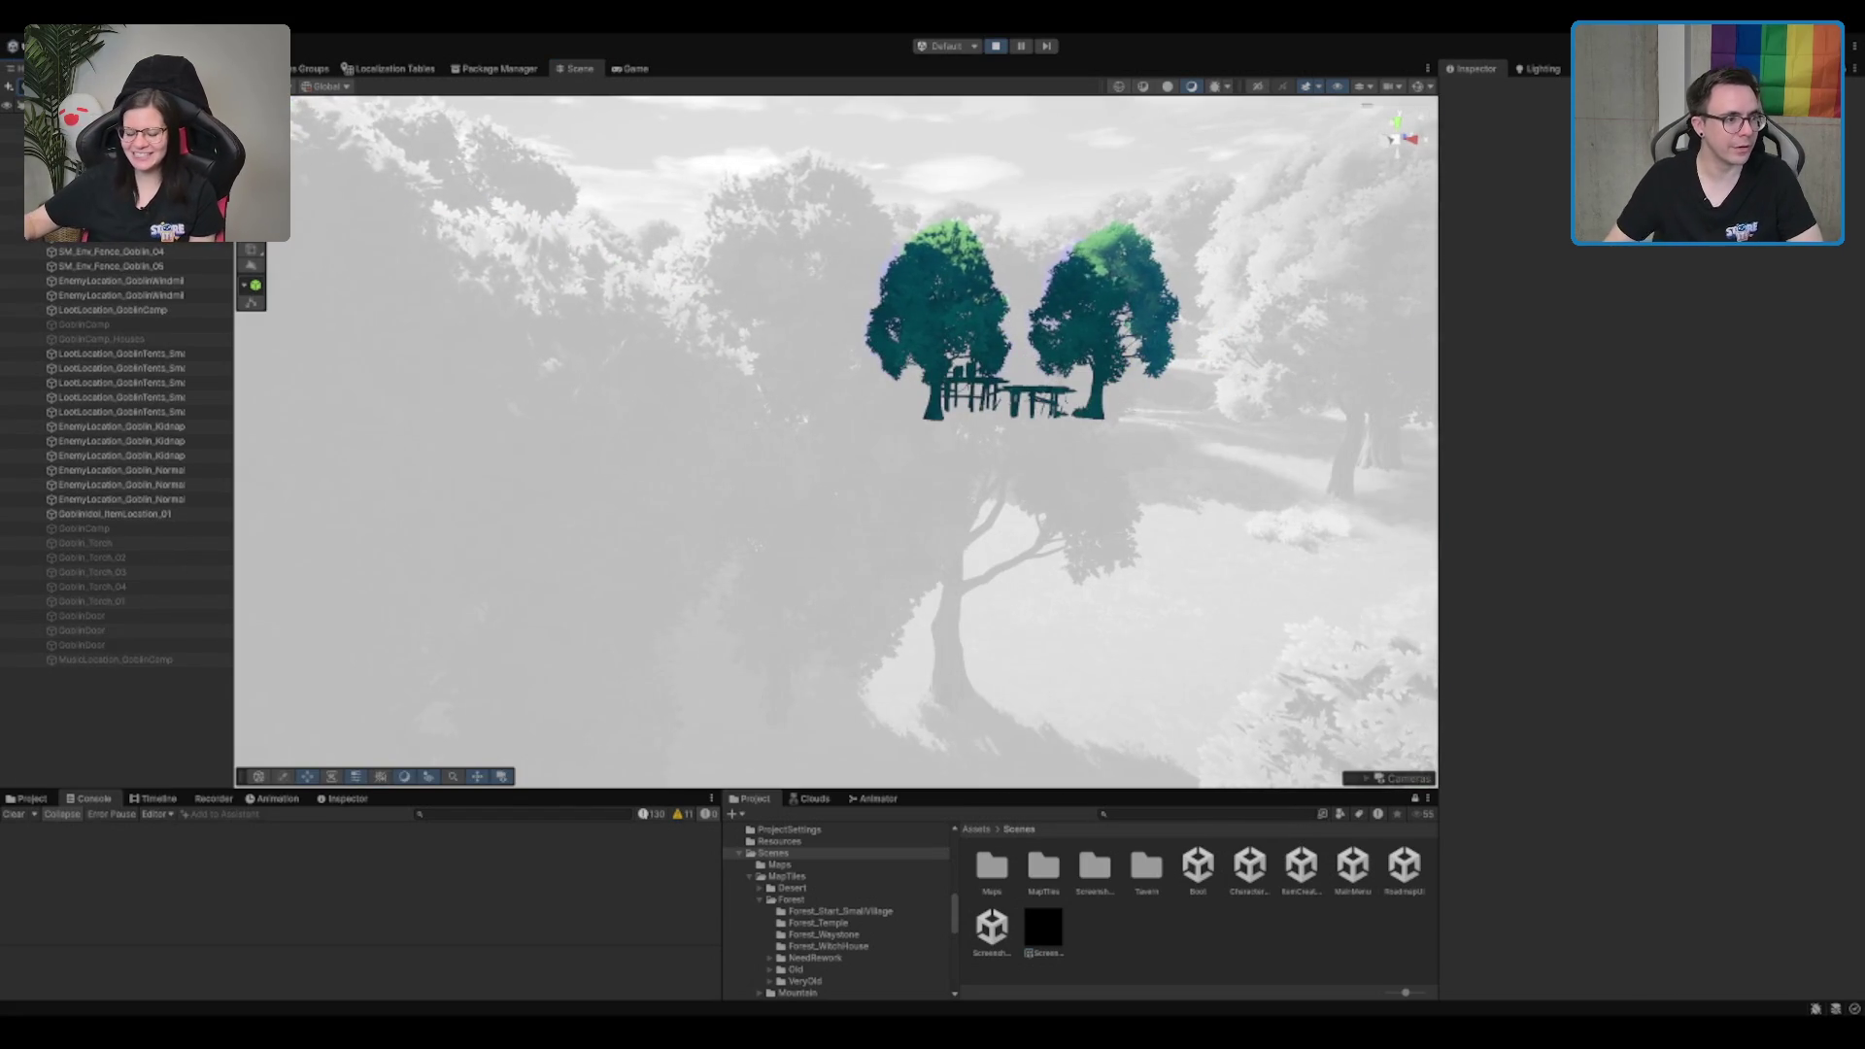
double_click(58, 149)
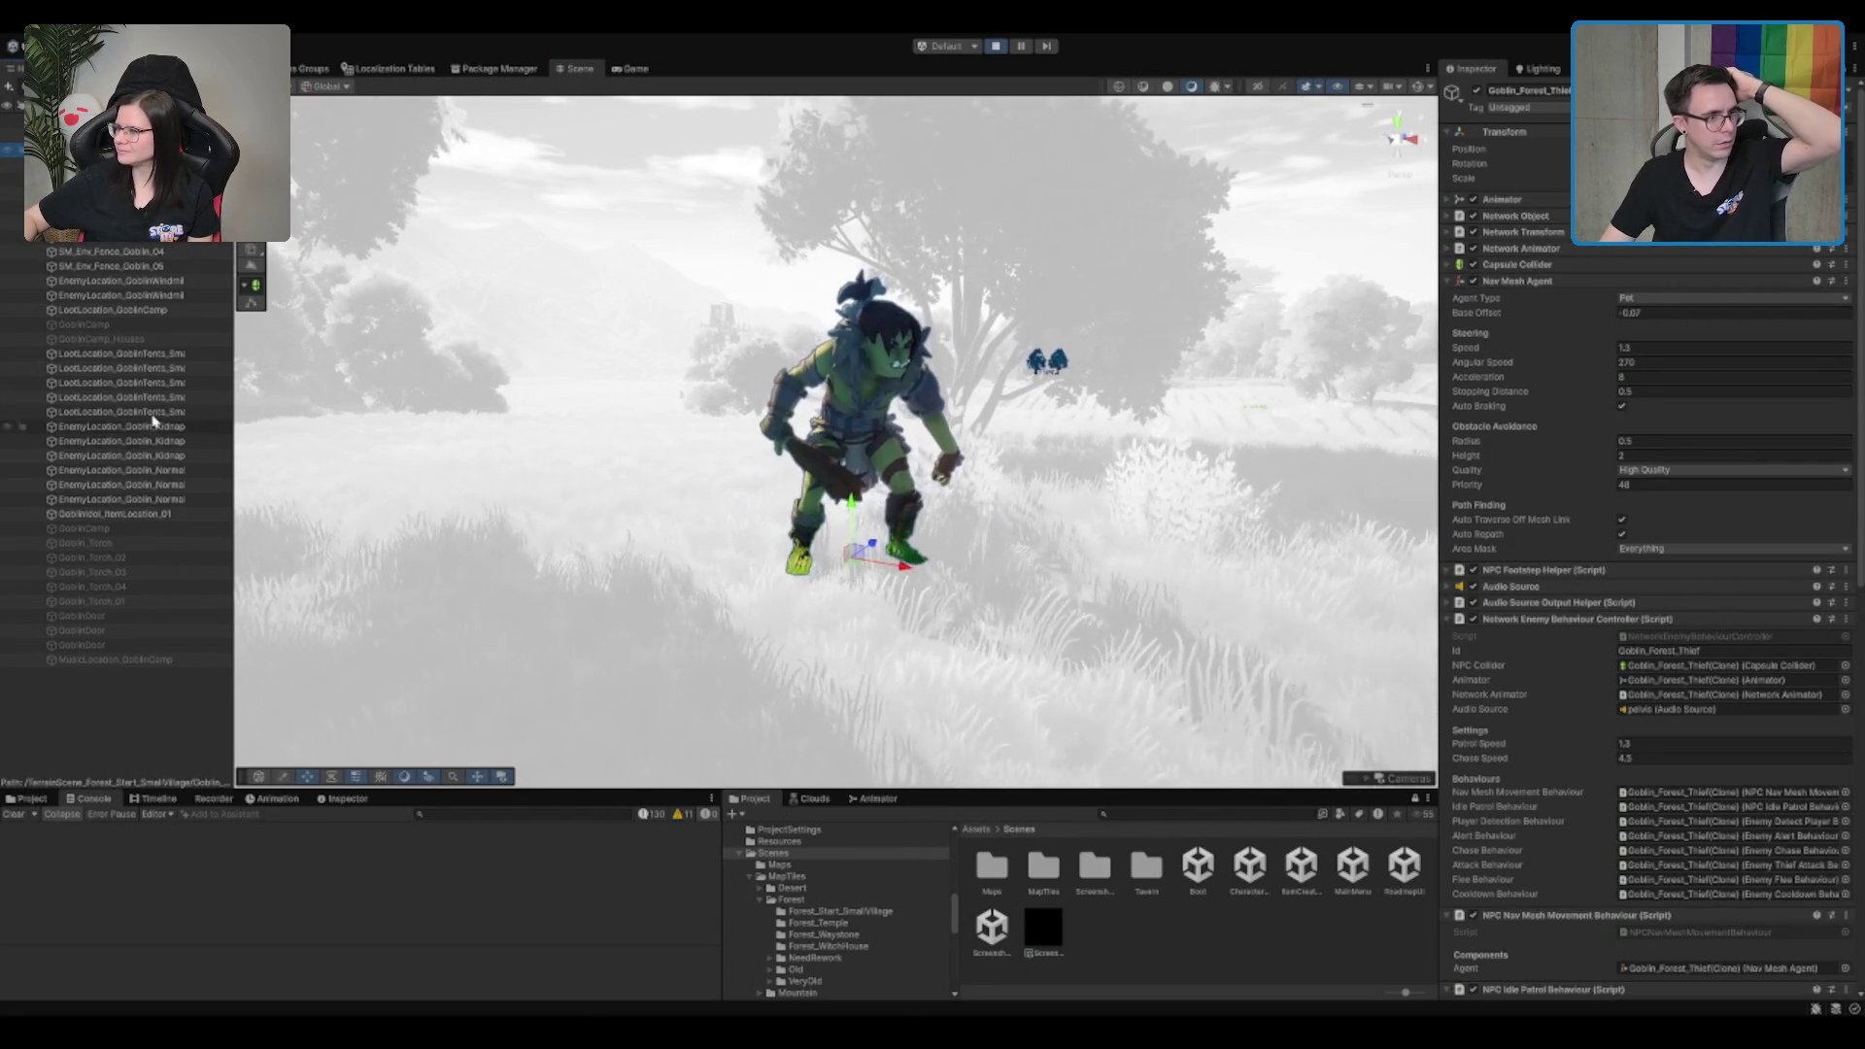
Step: Frame the goblin camp's loot and danger locations, clear the search filter, and return to the game
double_click(183, 309)
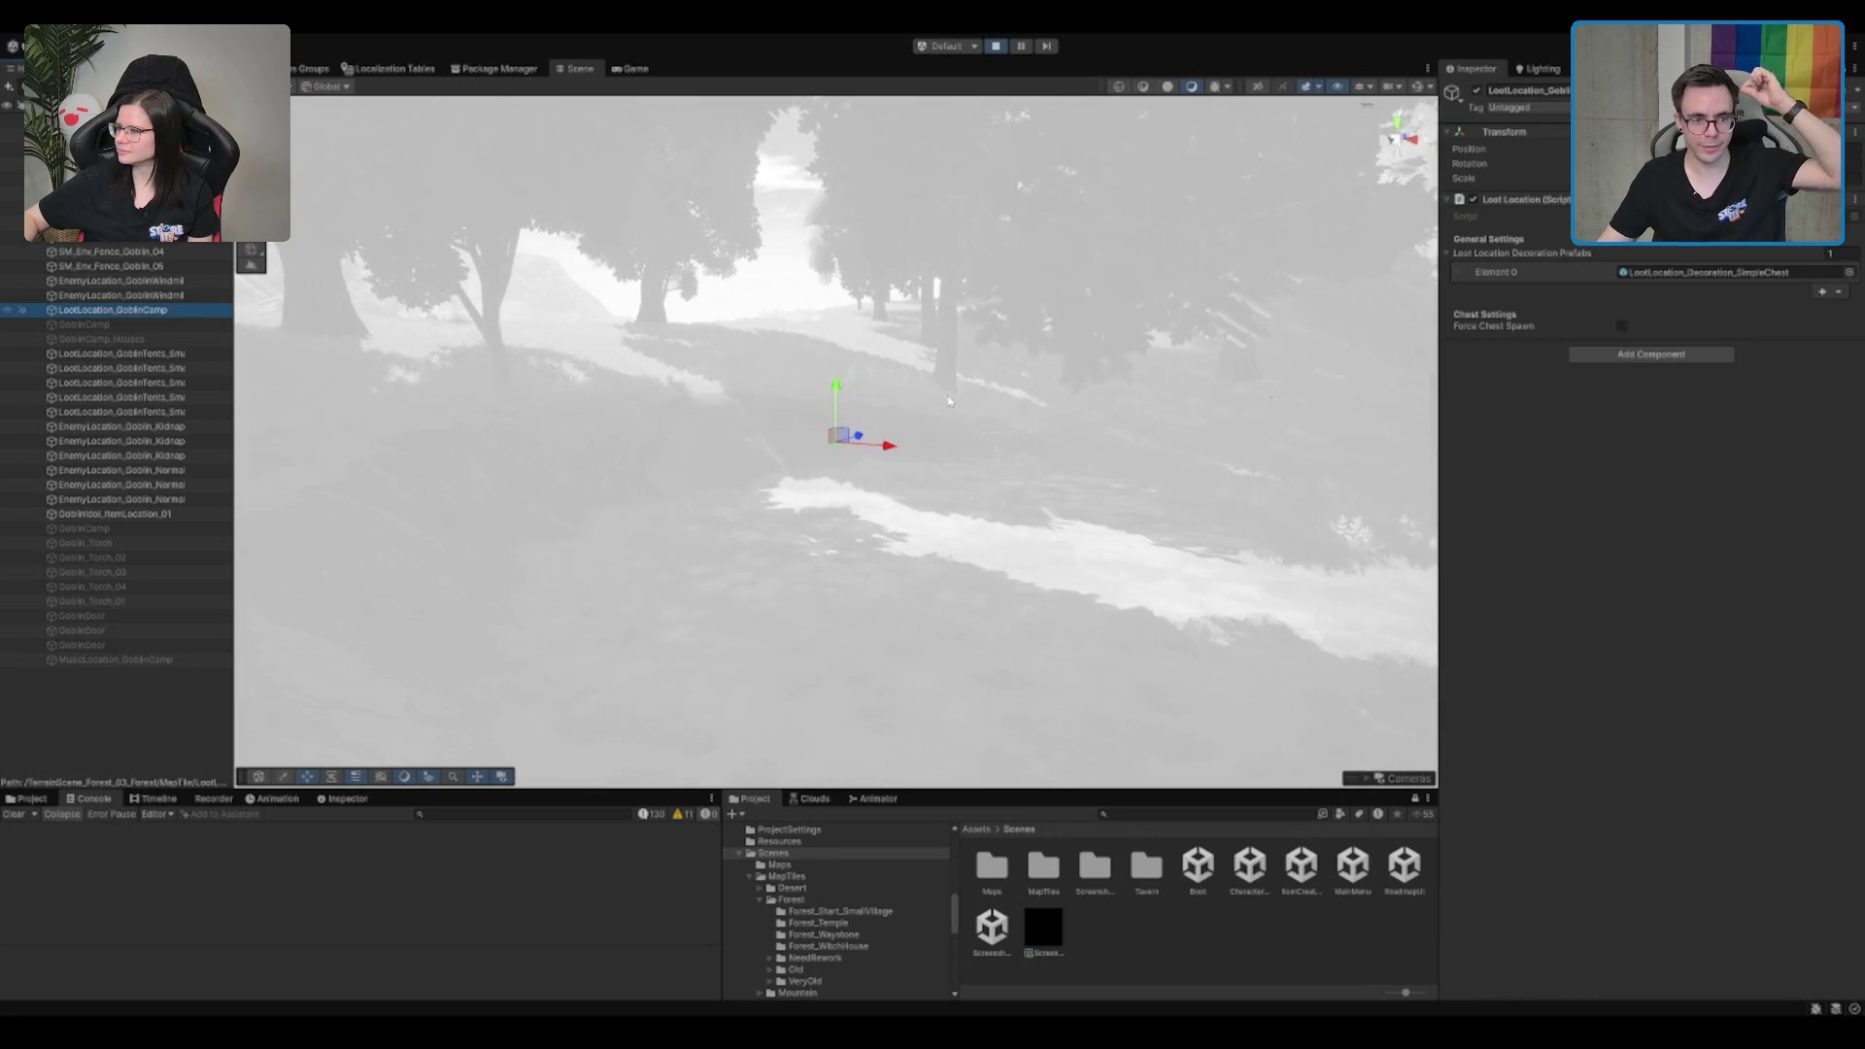
mouse_move(949, 400)
left_mouse_down()
mouse_move(759, 462)
mouse_move(868, 532)
mouse_move(1279, 450)
mouse_move(1790, 432)
mouse_move(324, 414)
mouse_move(329, 432)
left_mouse_up()
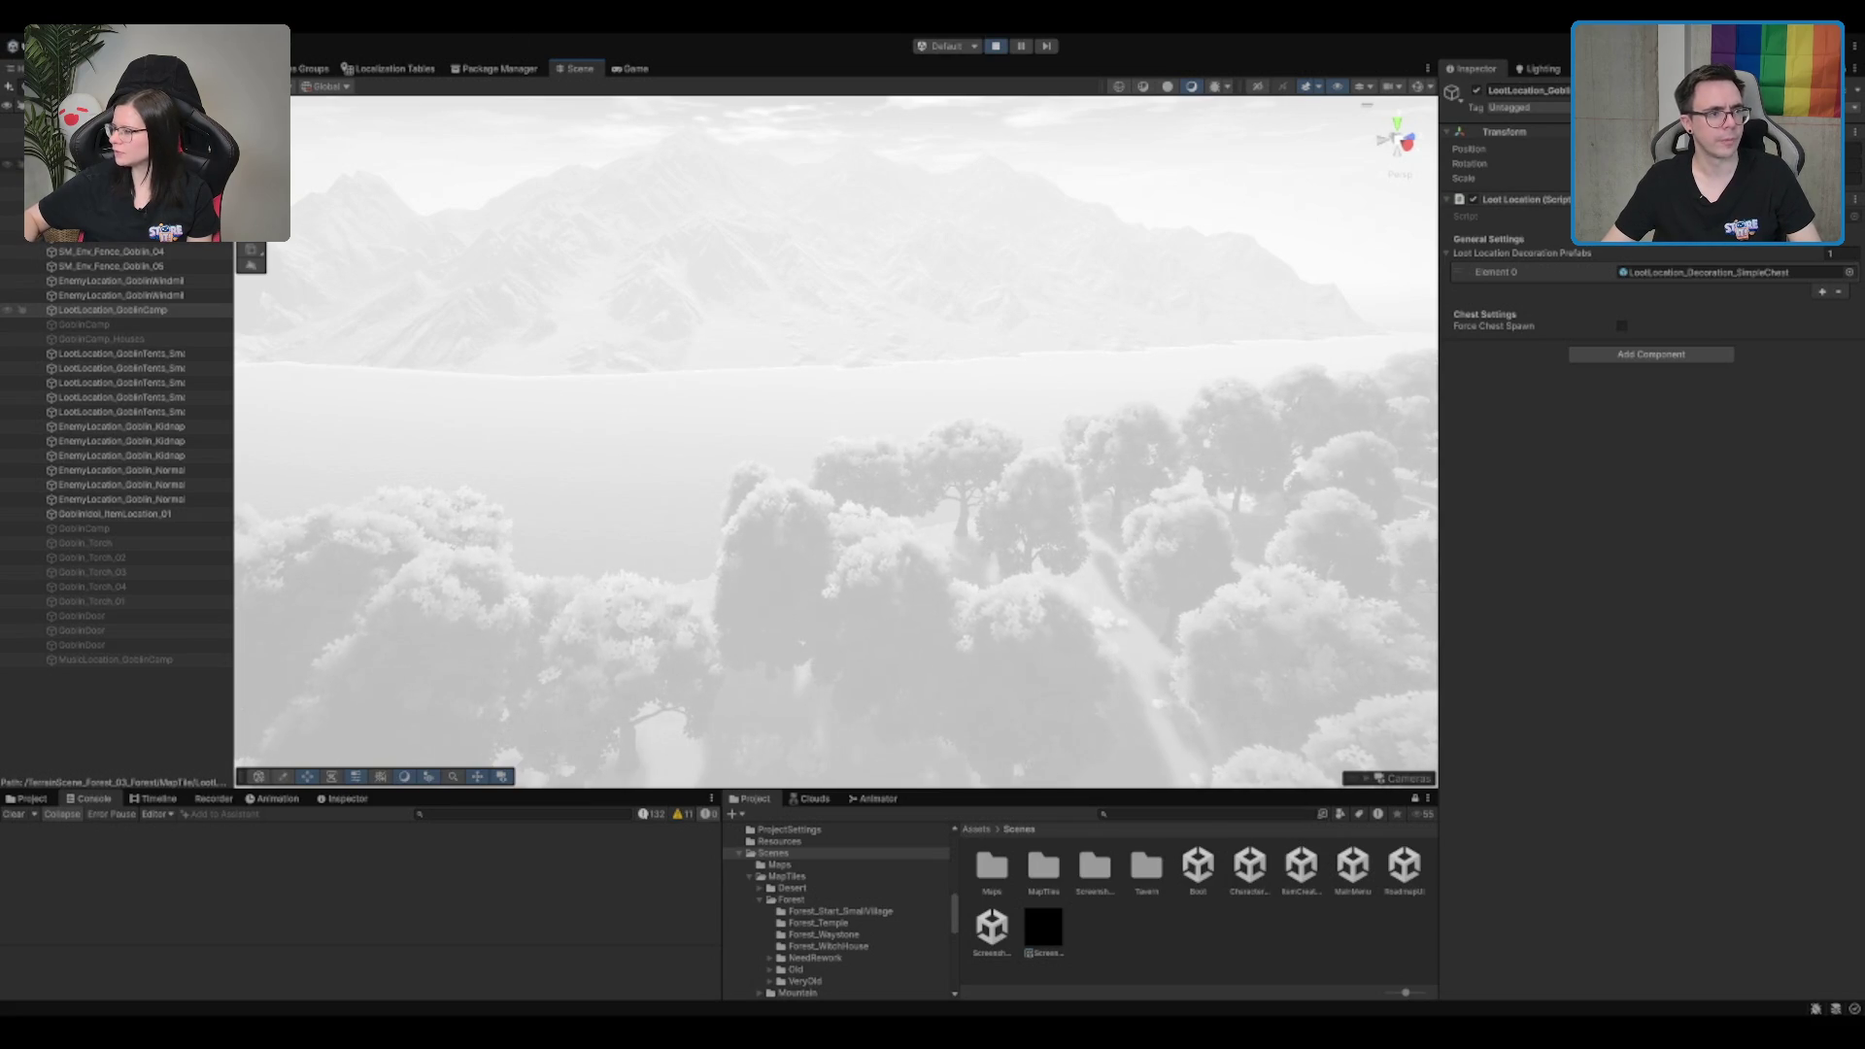
left_click(117, 163)
key("f")
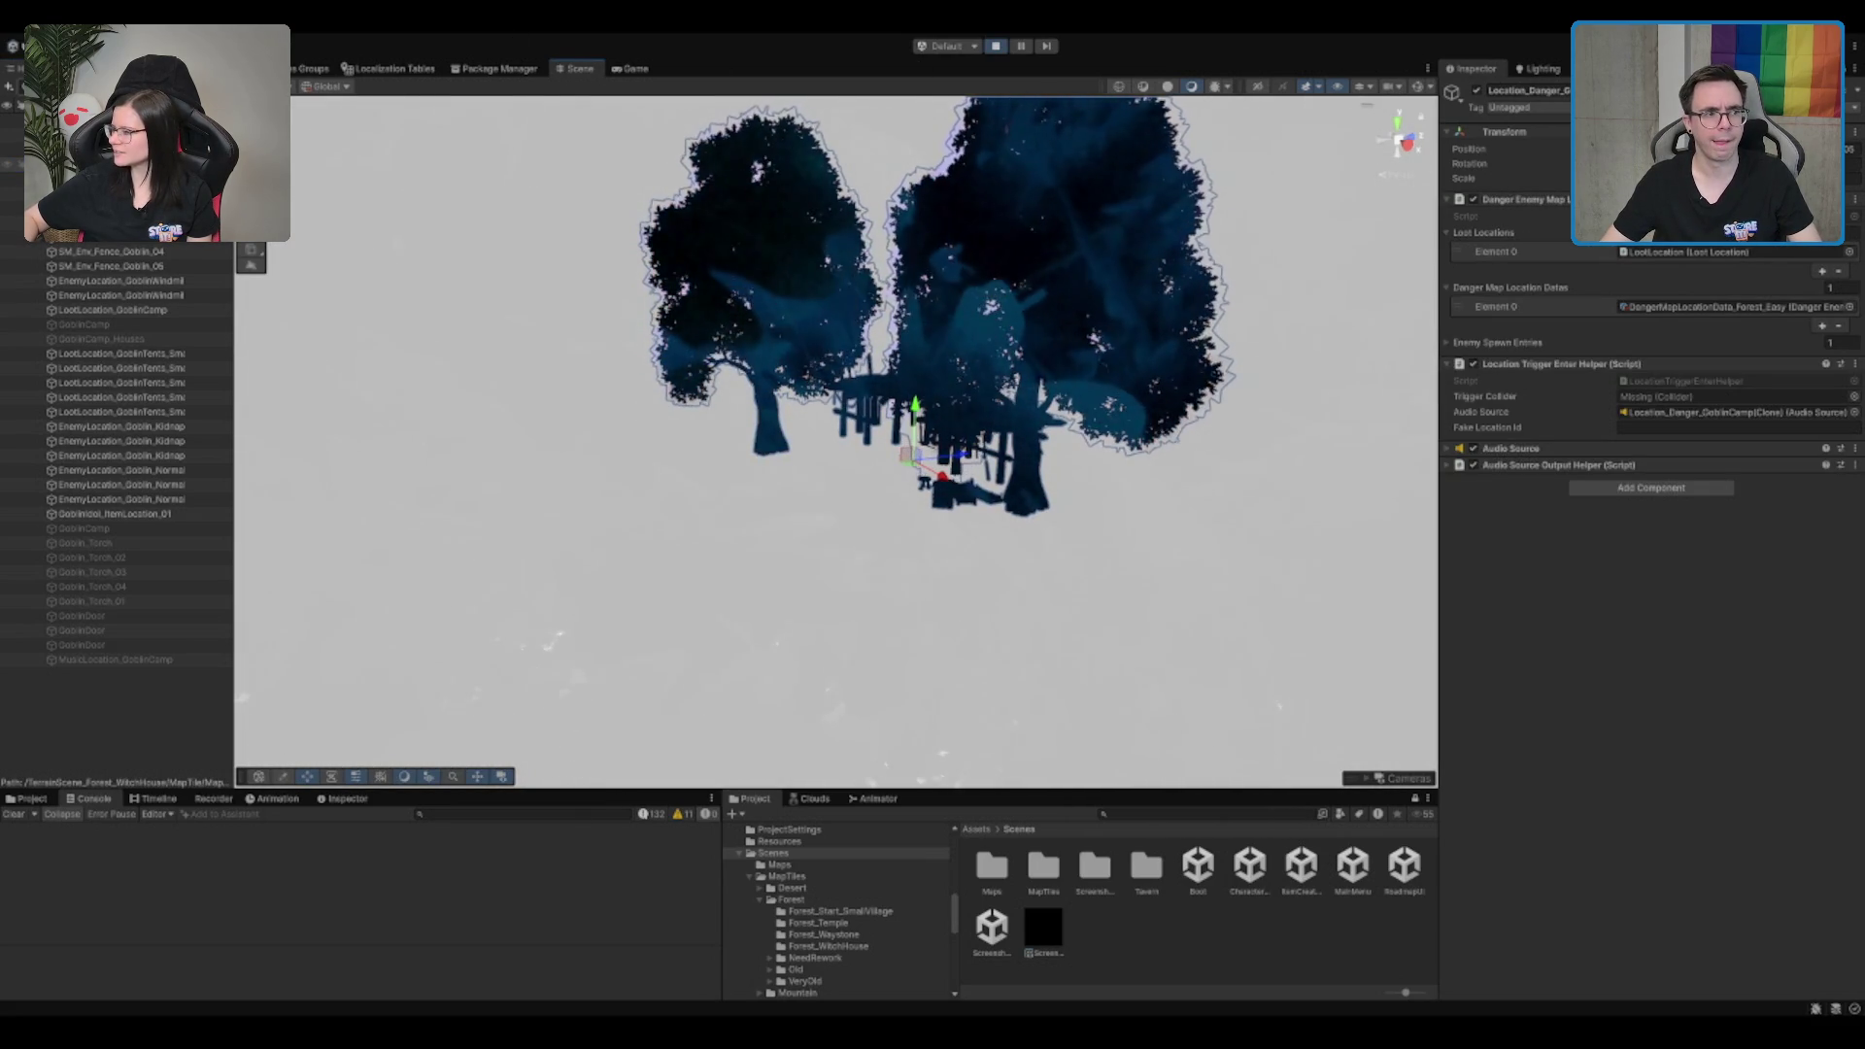
key("Escape")
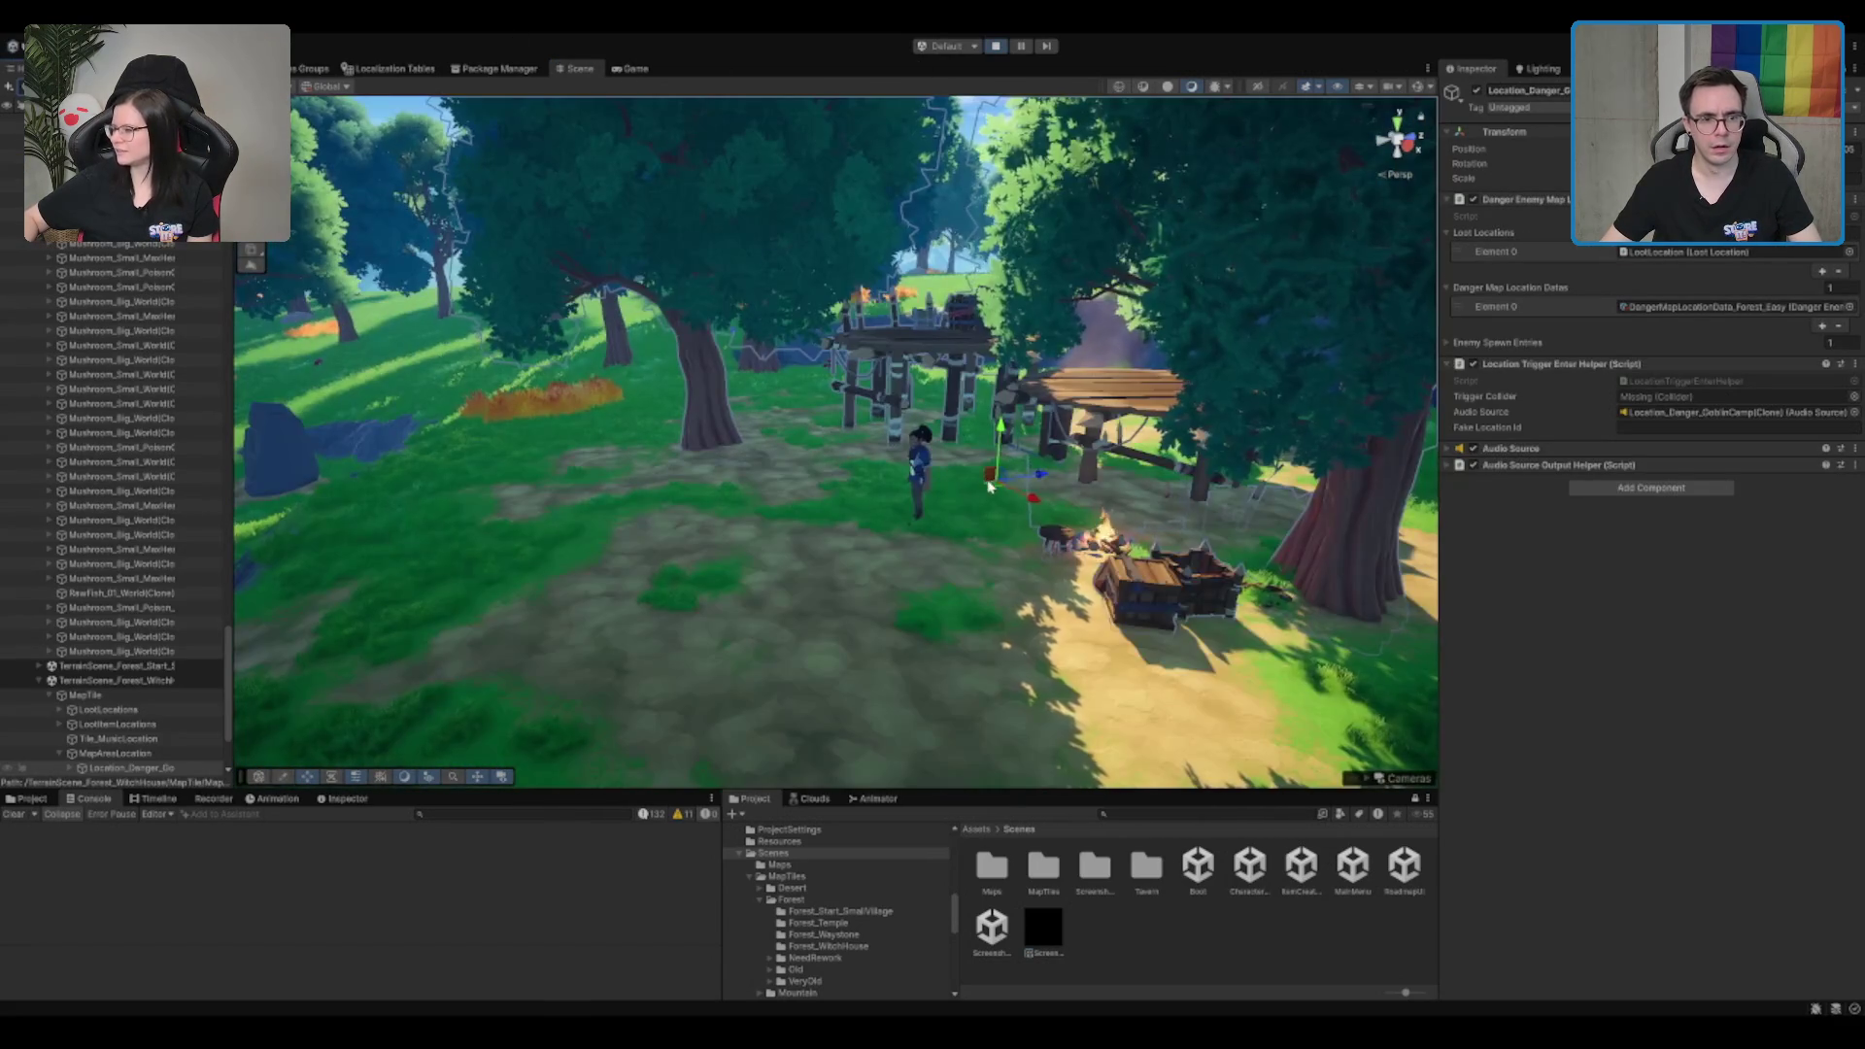
left_click(631, 68)
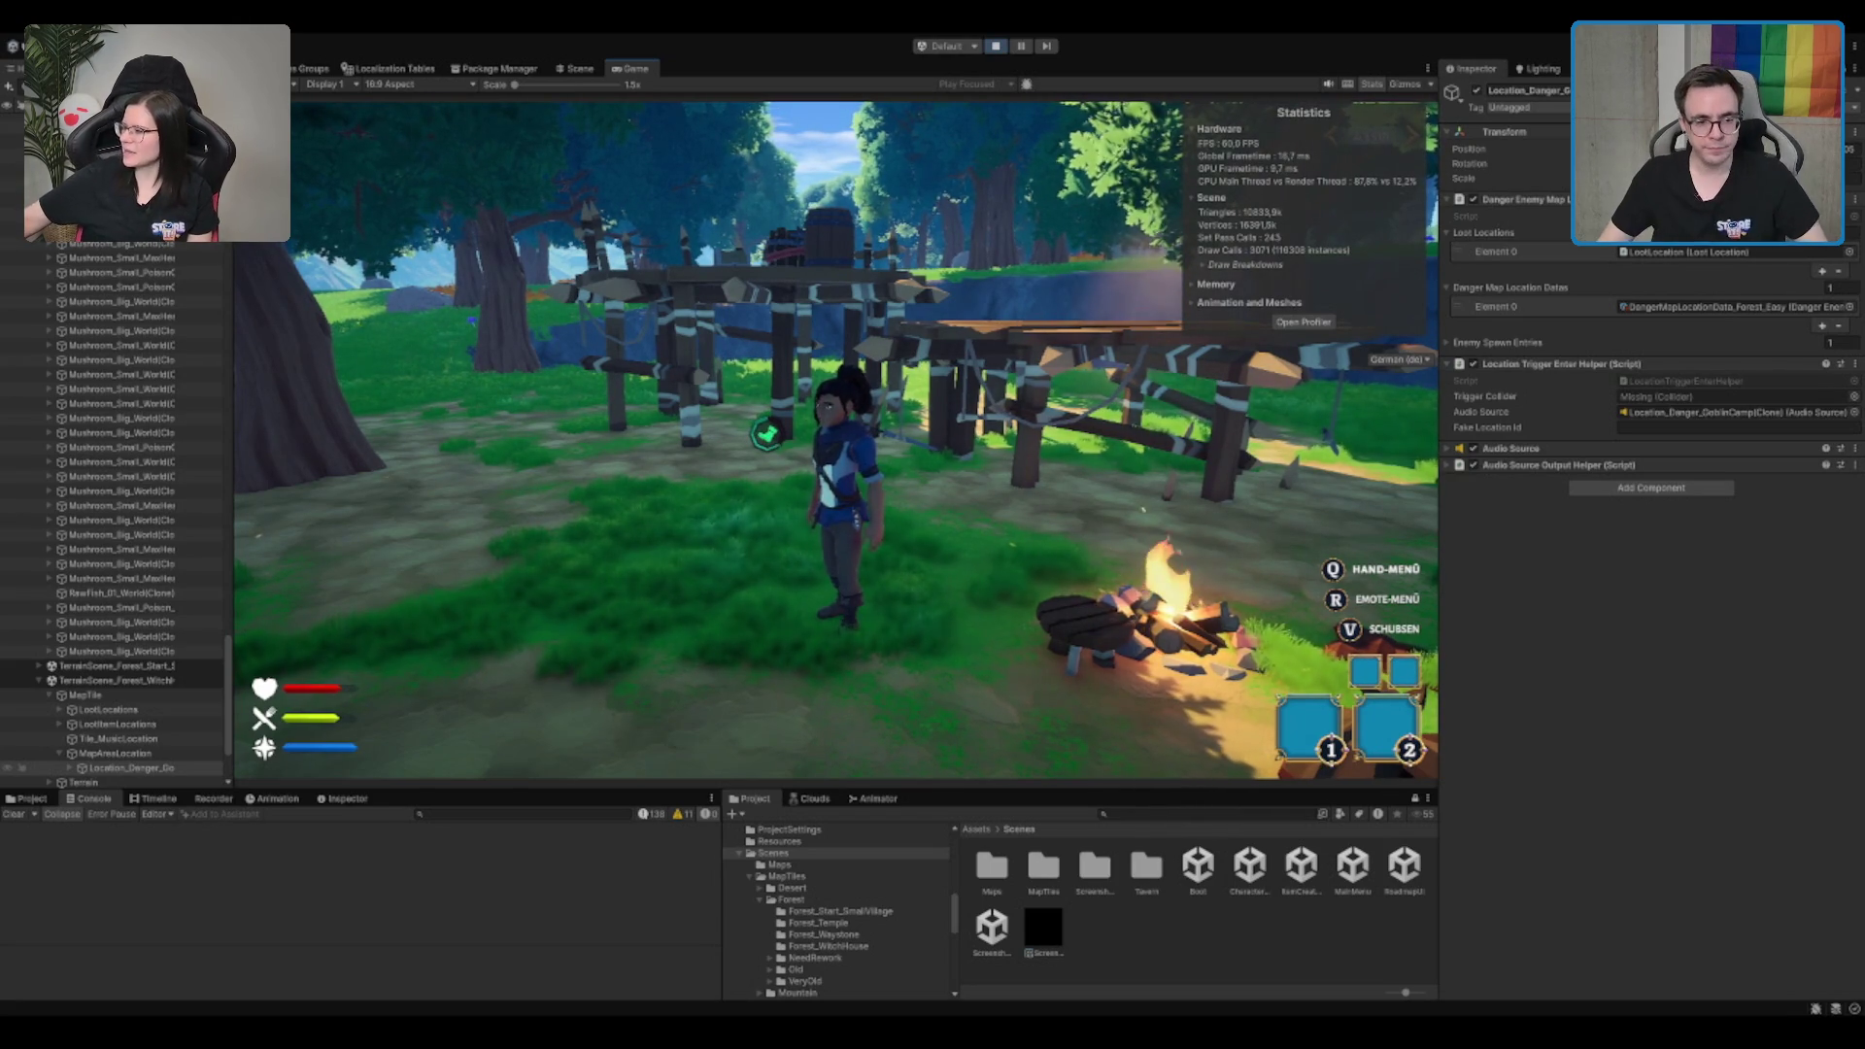
Step: Run from the campfire along the forest path to Azalea and talk to her, getting 'Hey'
key("a")
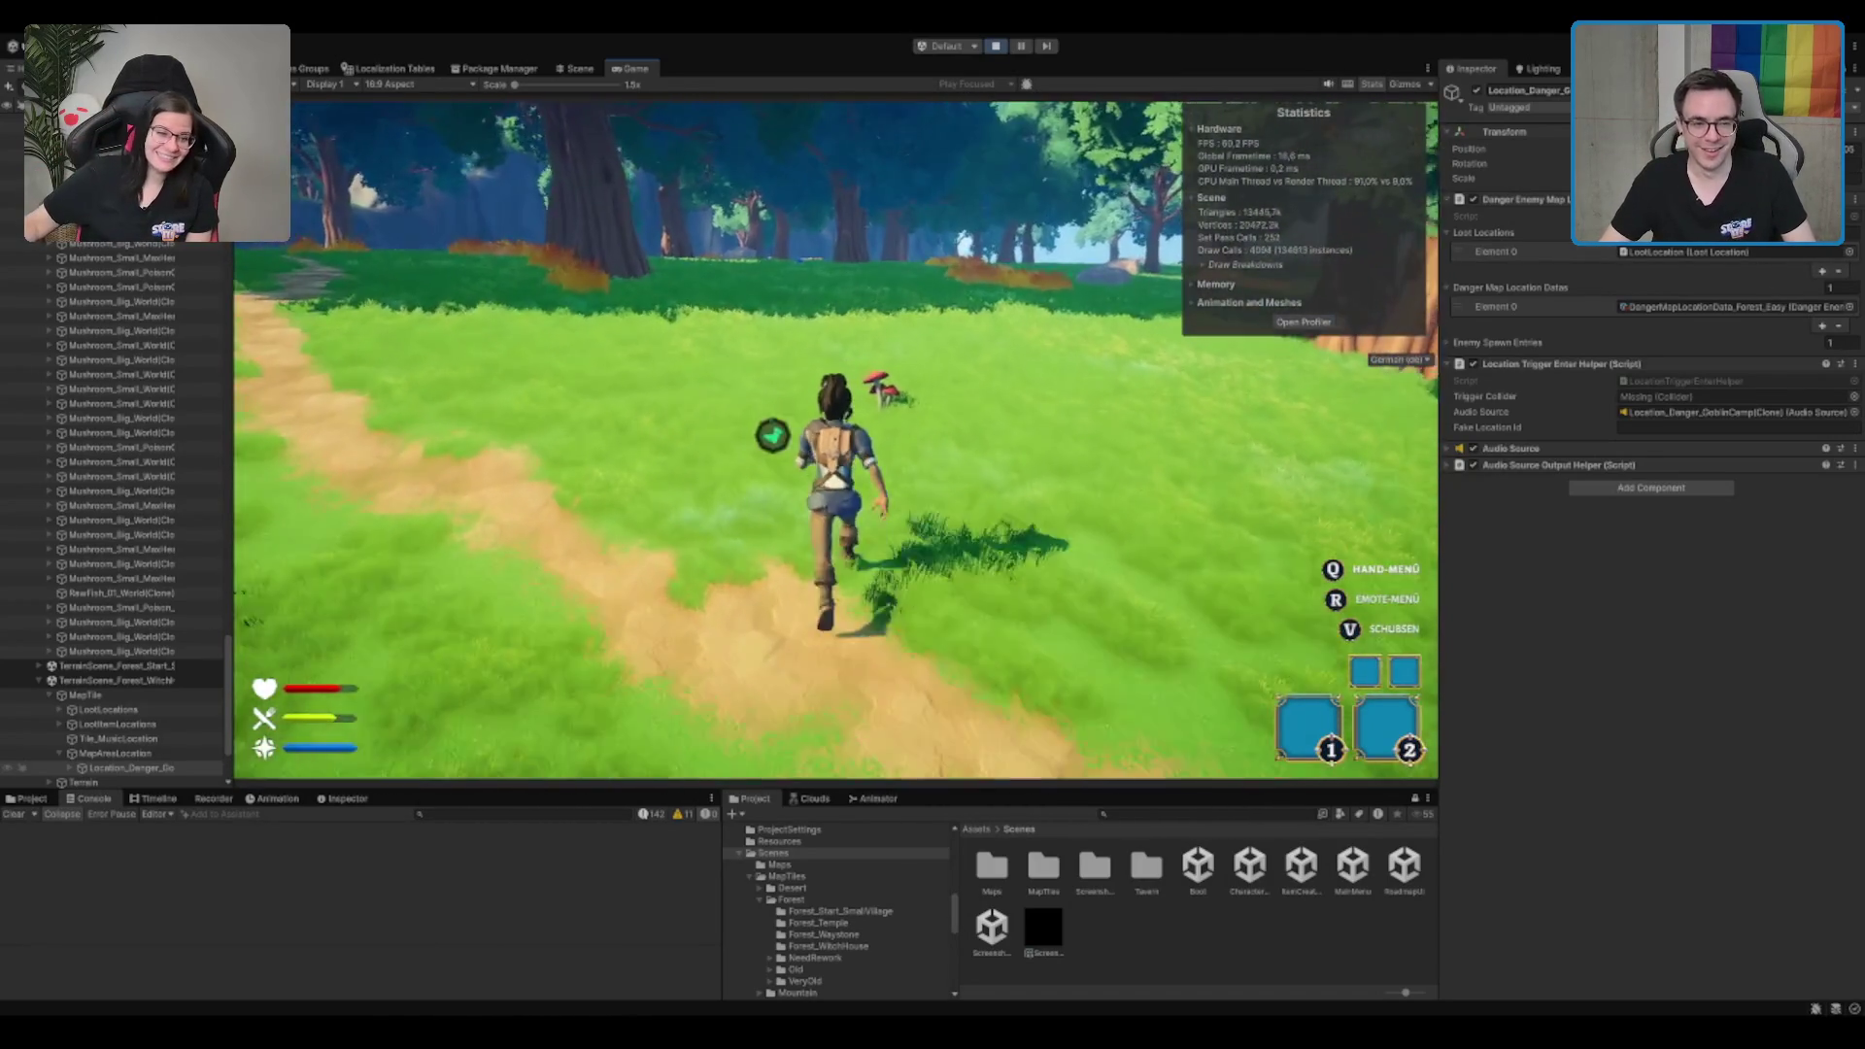
key("w")
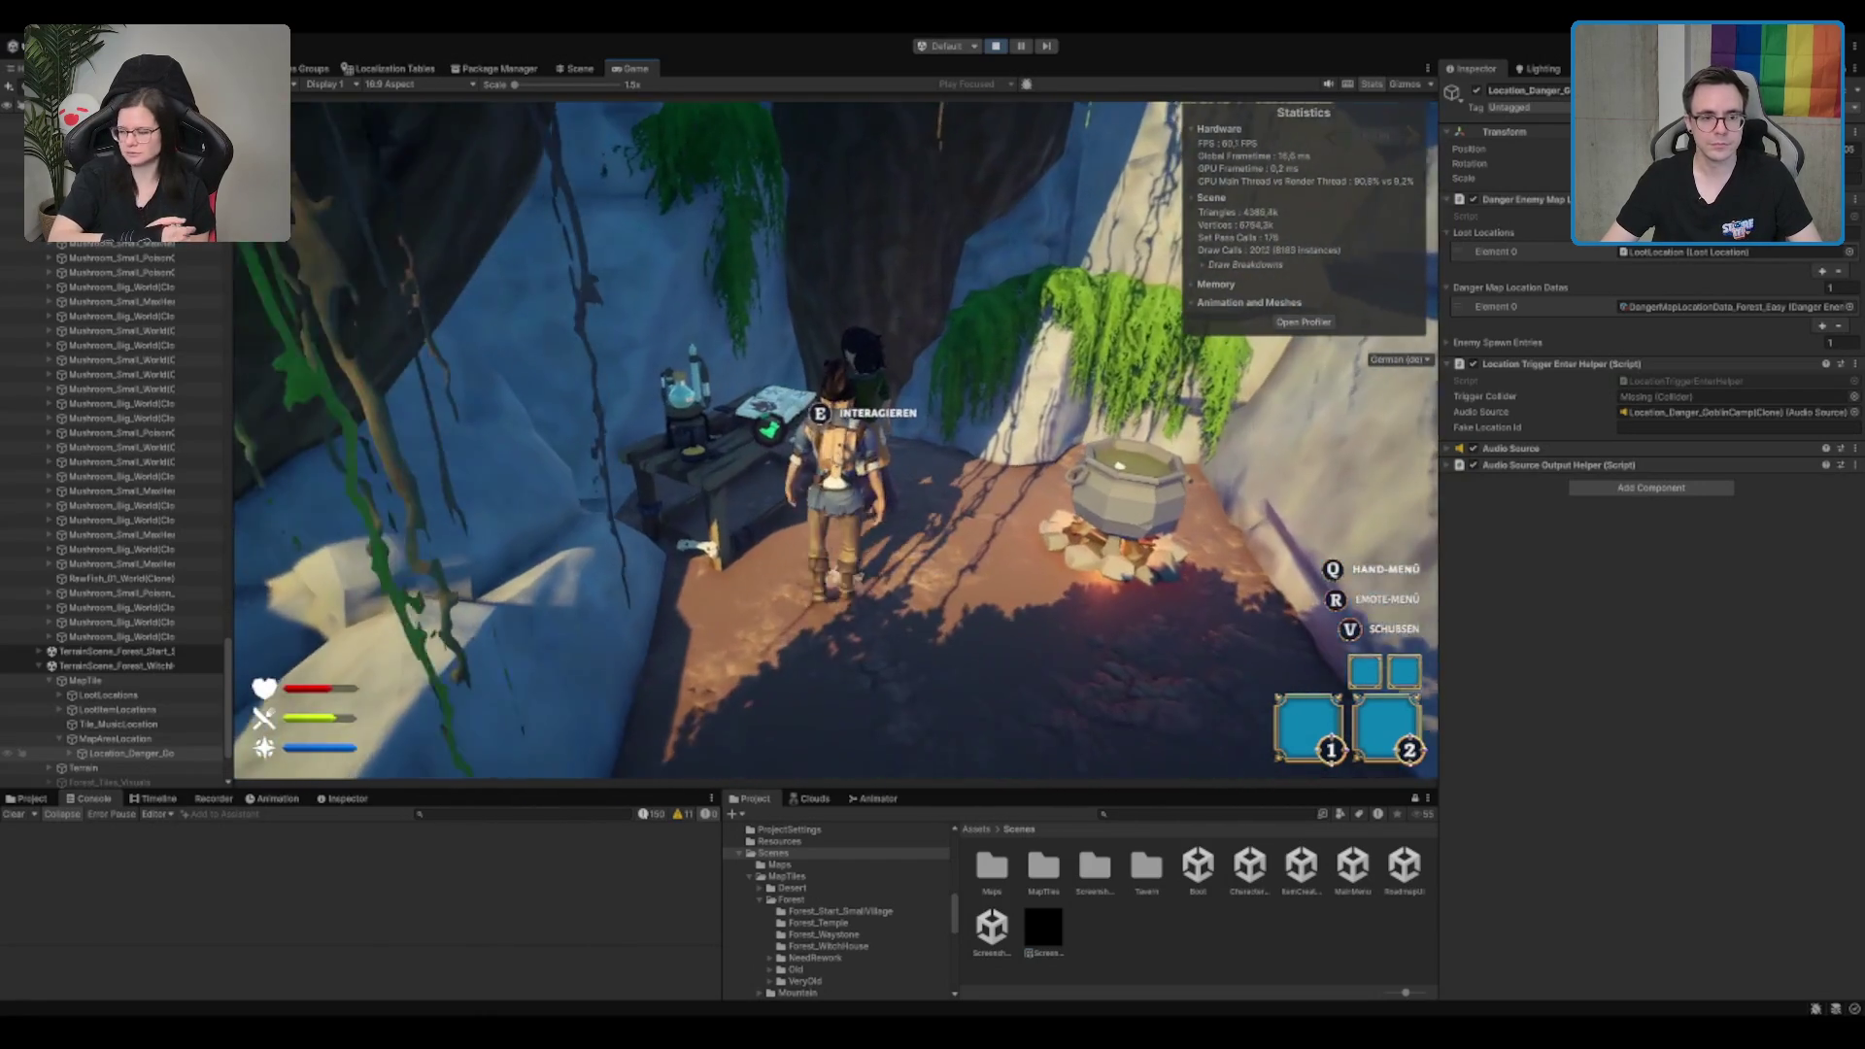
key("e")
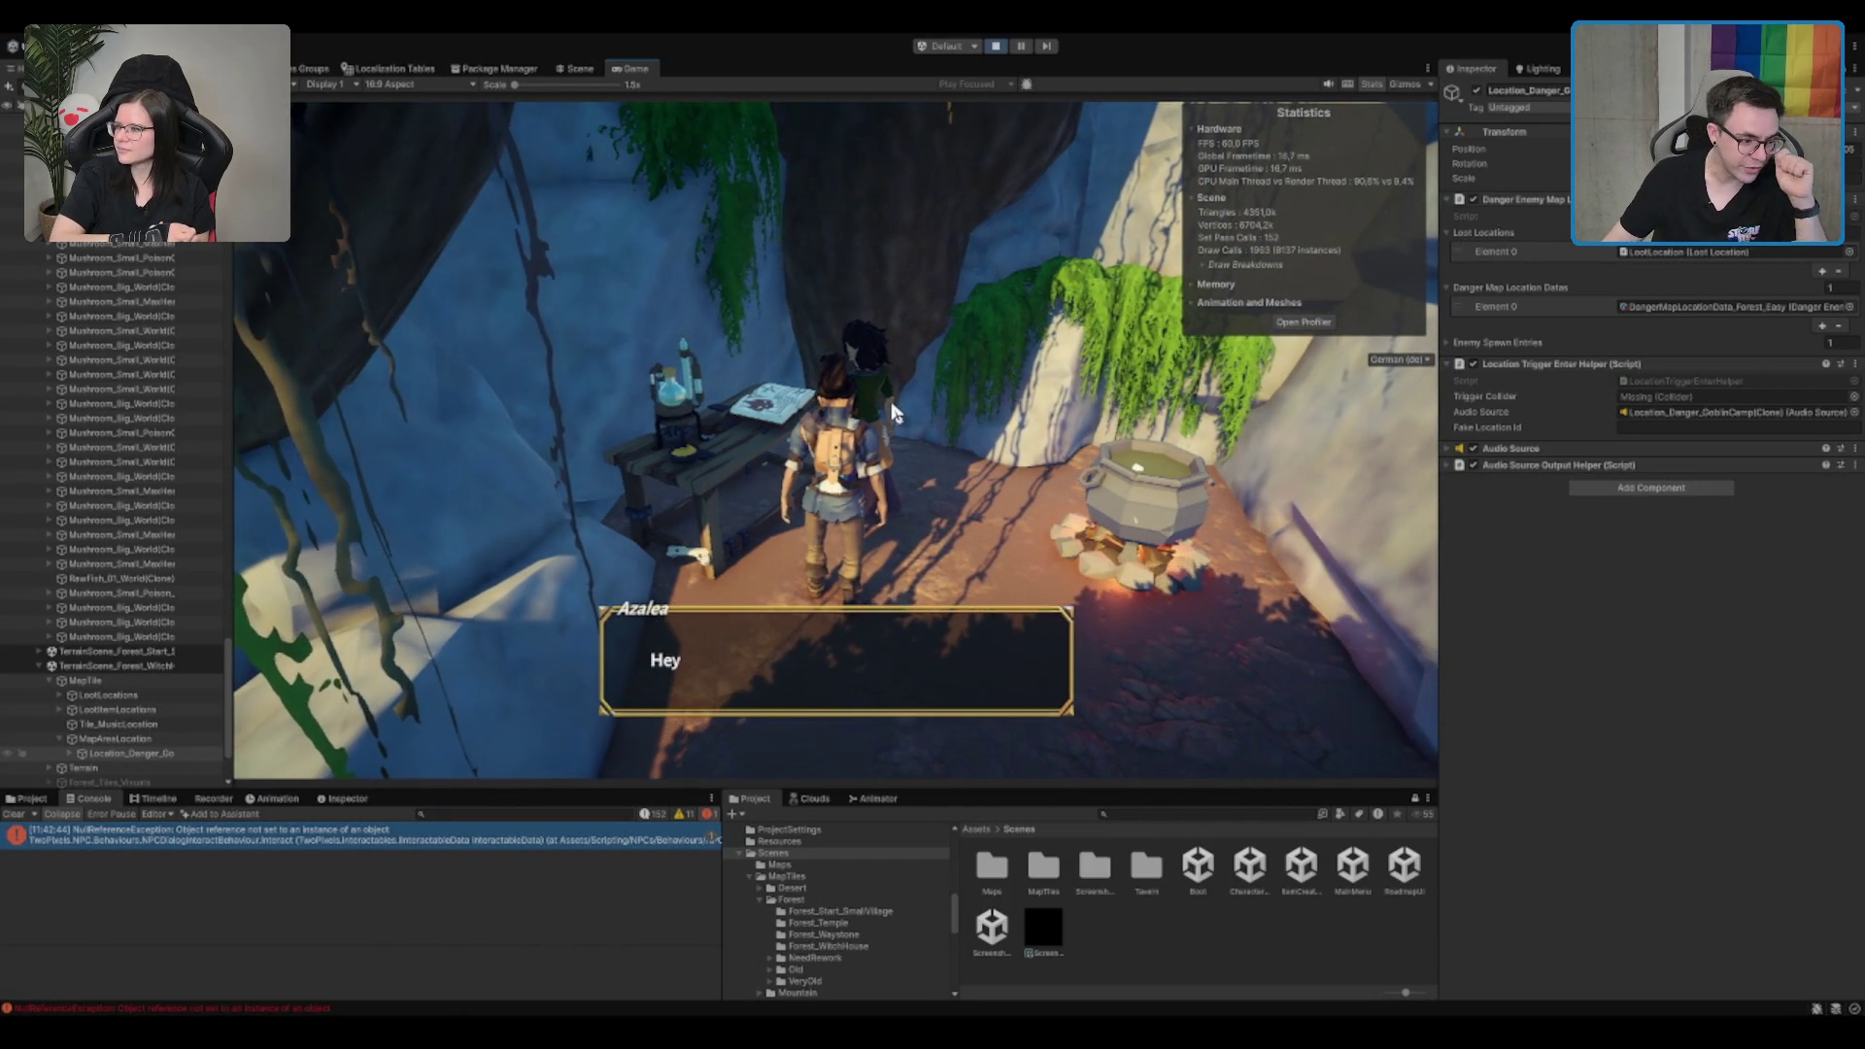
Step: Show the NullReferenceException stack trace, check the code editor, then view the forest canopy in the Scene view
left_click(272, 839)
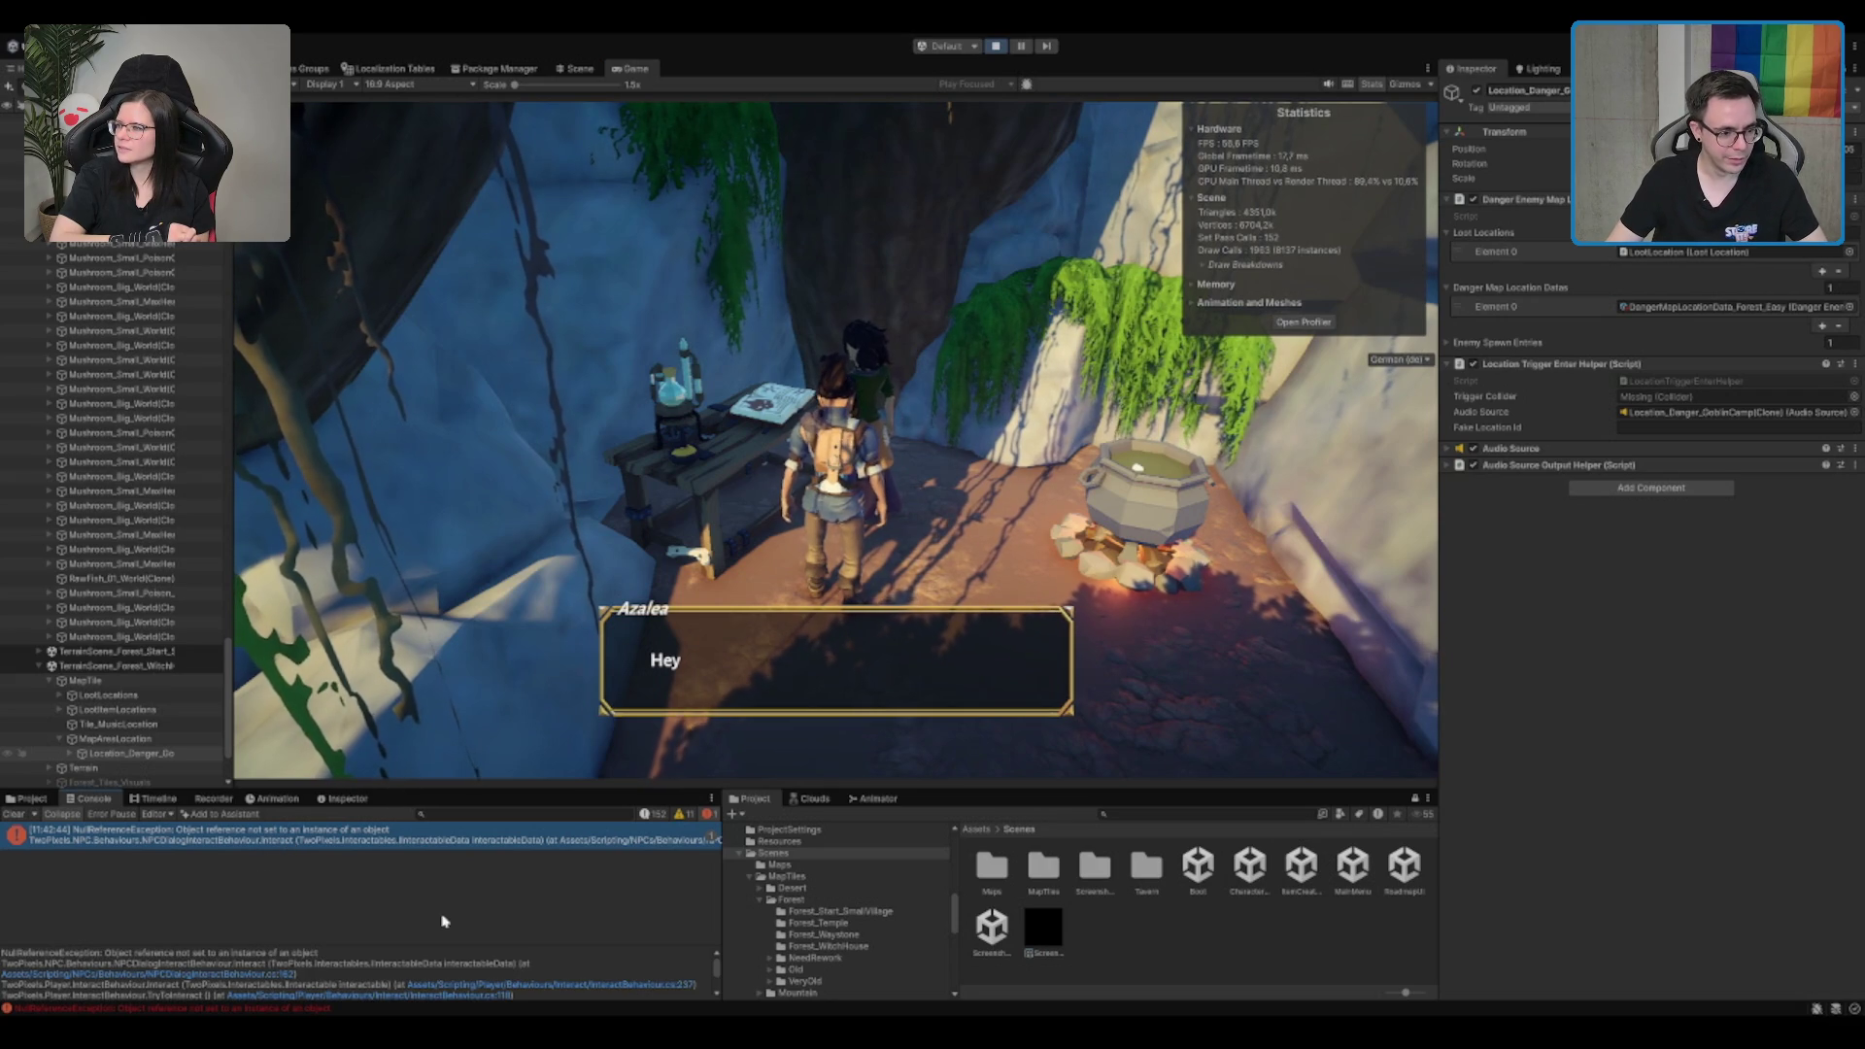
key("alt+Tab")
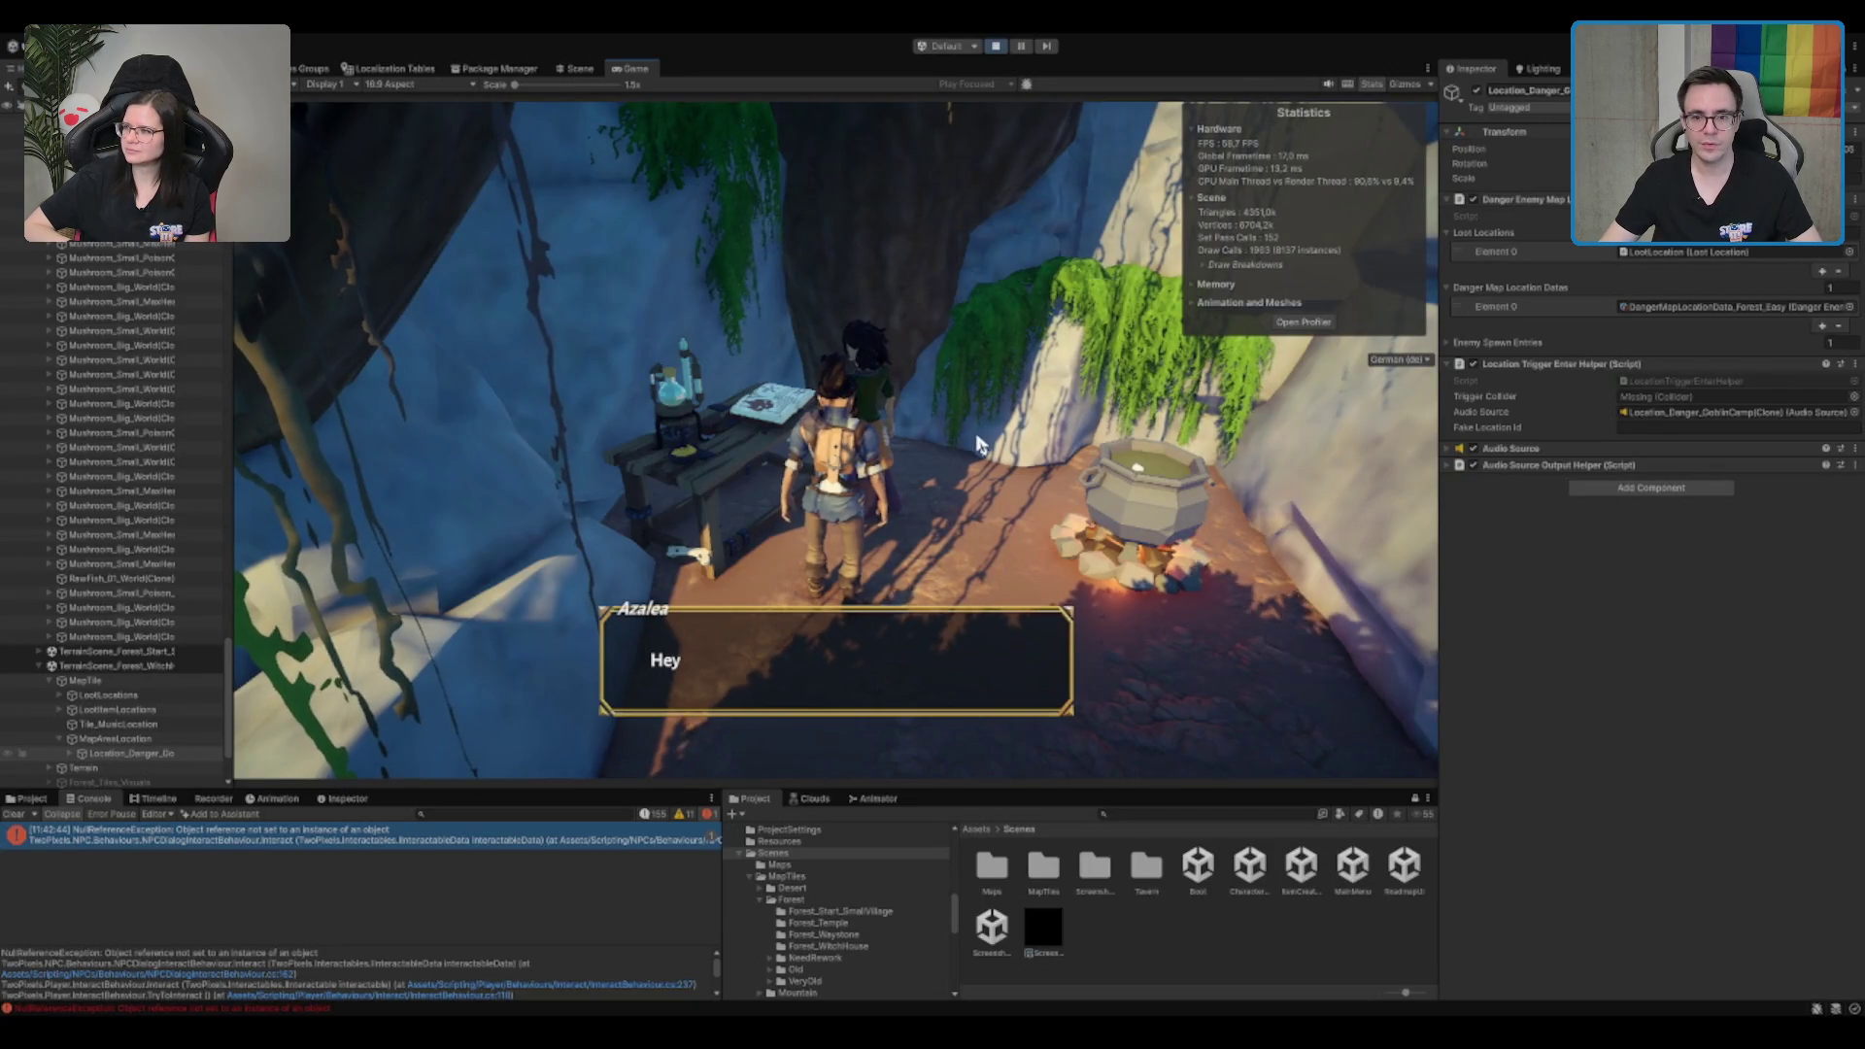
left_click(580, 68)
mouse_move(756, 230)
left_mouse_down()
mouse_move(944, 405)
mouse_move(932, 417)
mouse_move(1685, 374)
left_mouse_up()
Step: Fly the scene camera to the player and witch and select Witch_Forest
key("f")
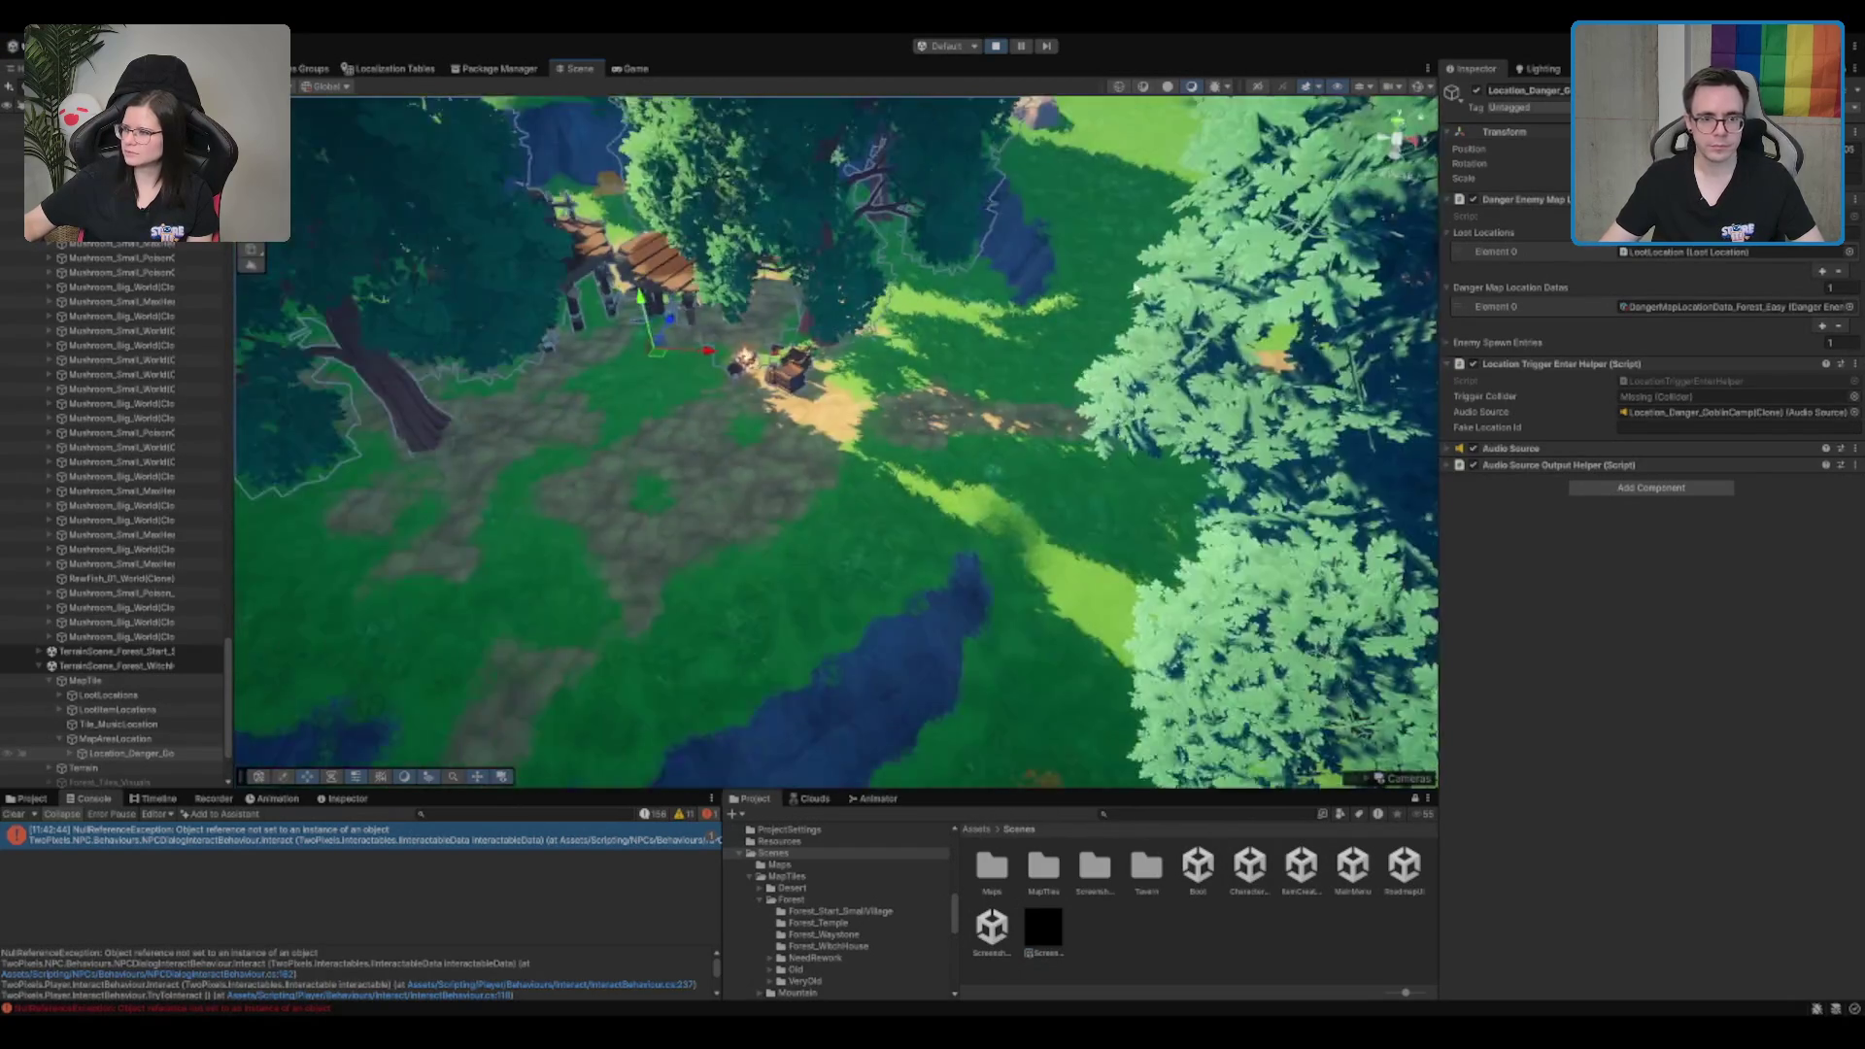
left_click_drag(971, 467, 1031, 534)
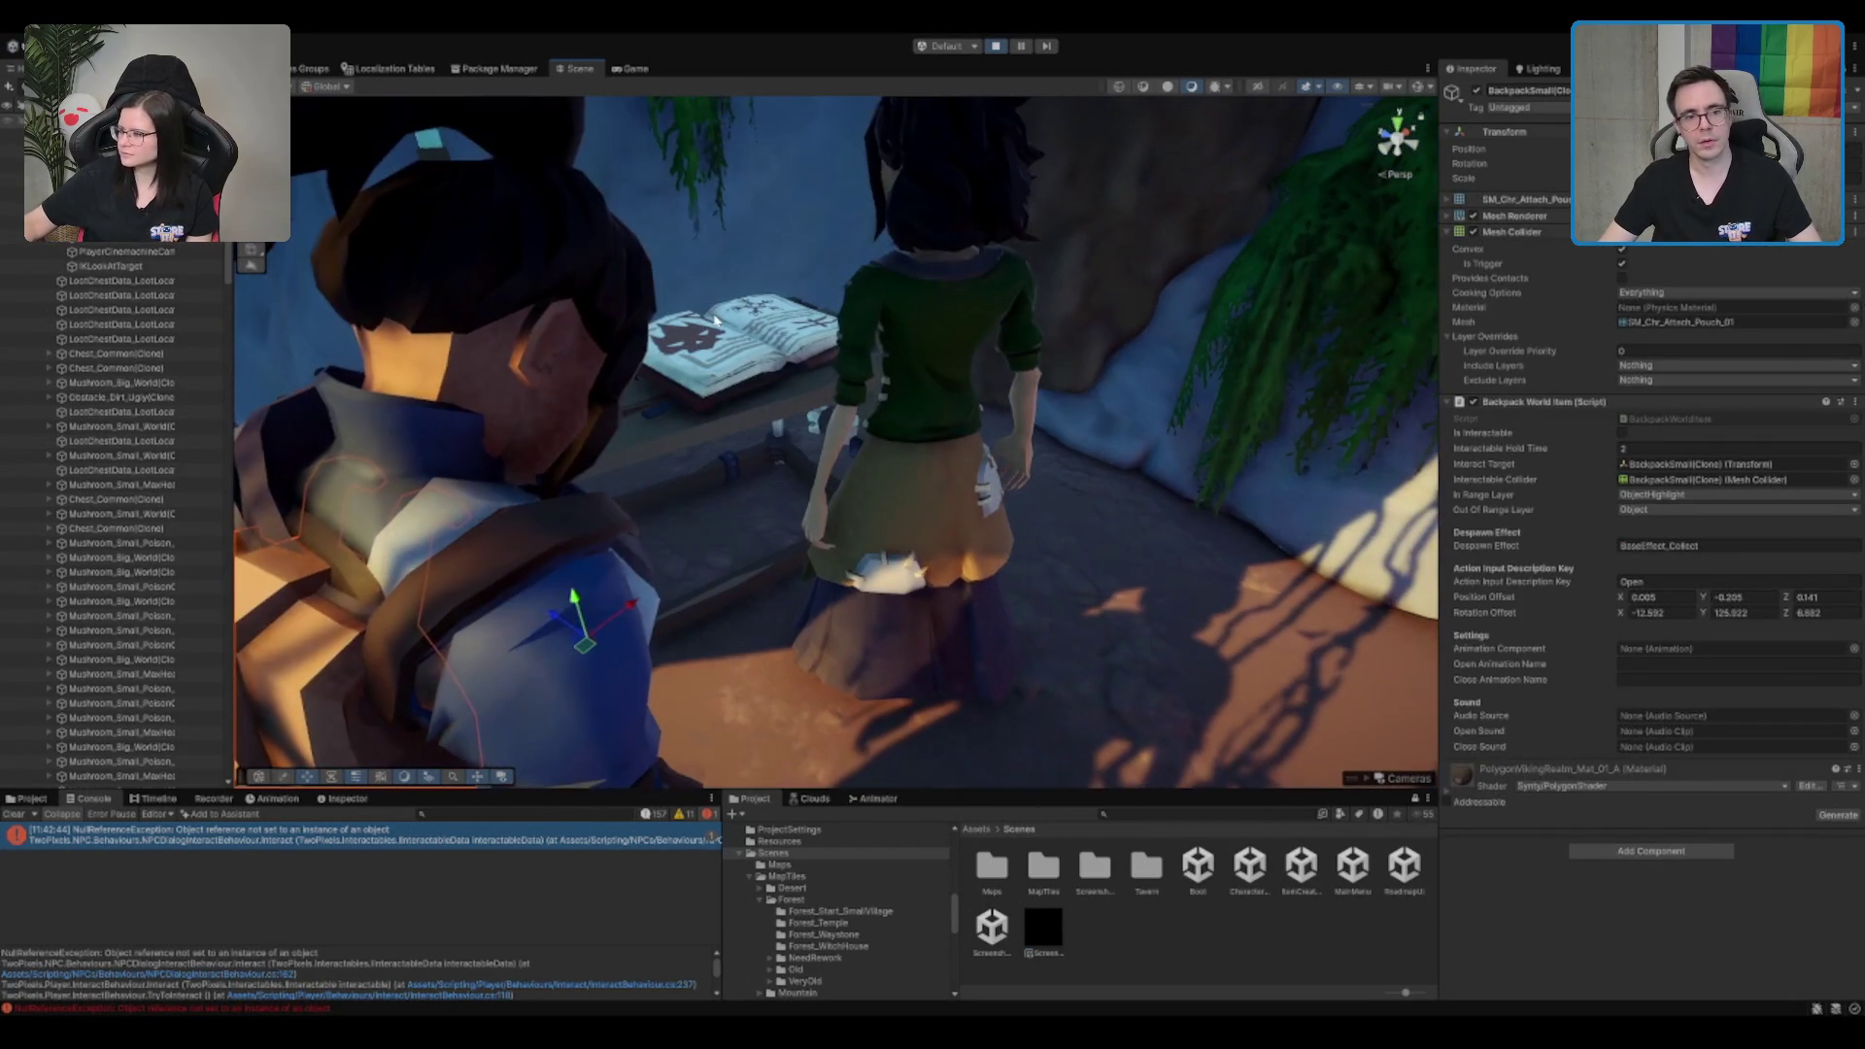
left_click(949, 325)
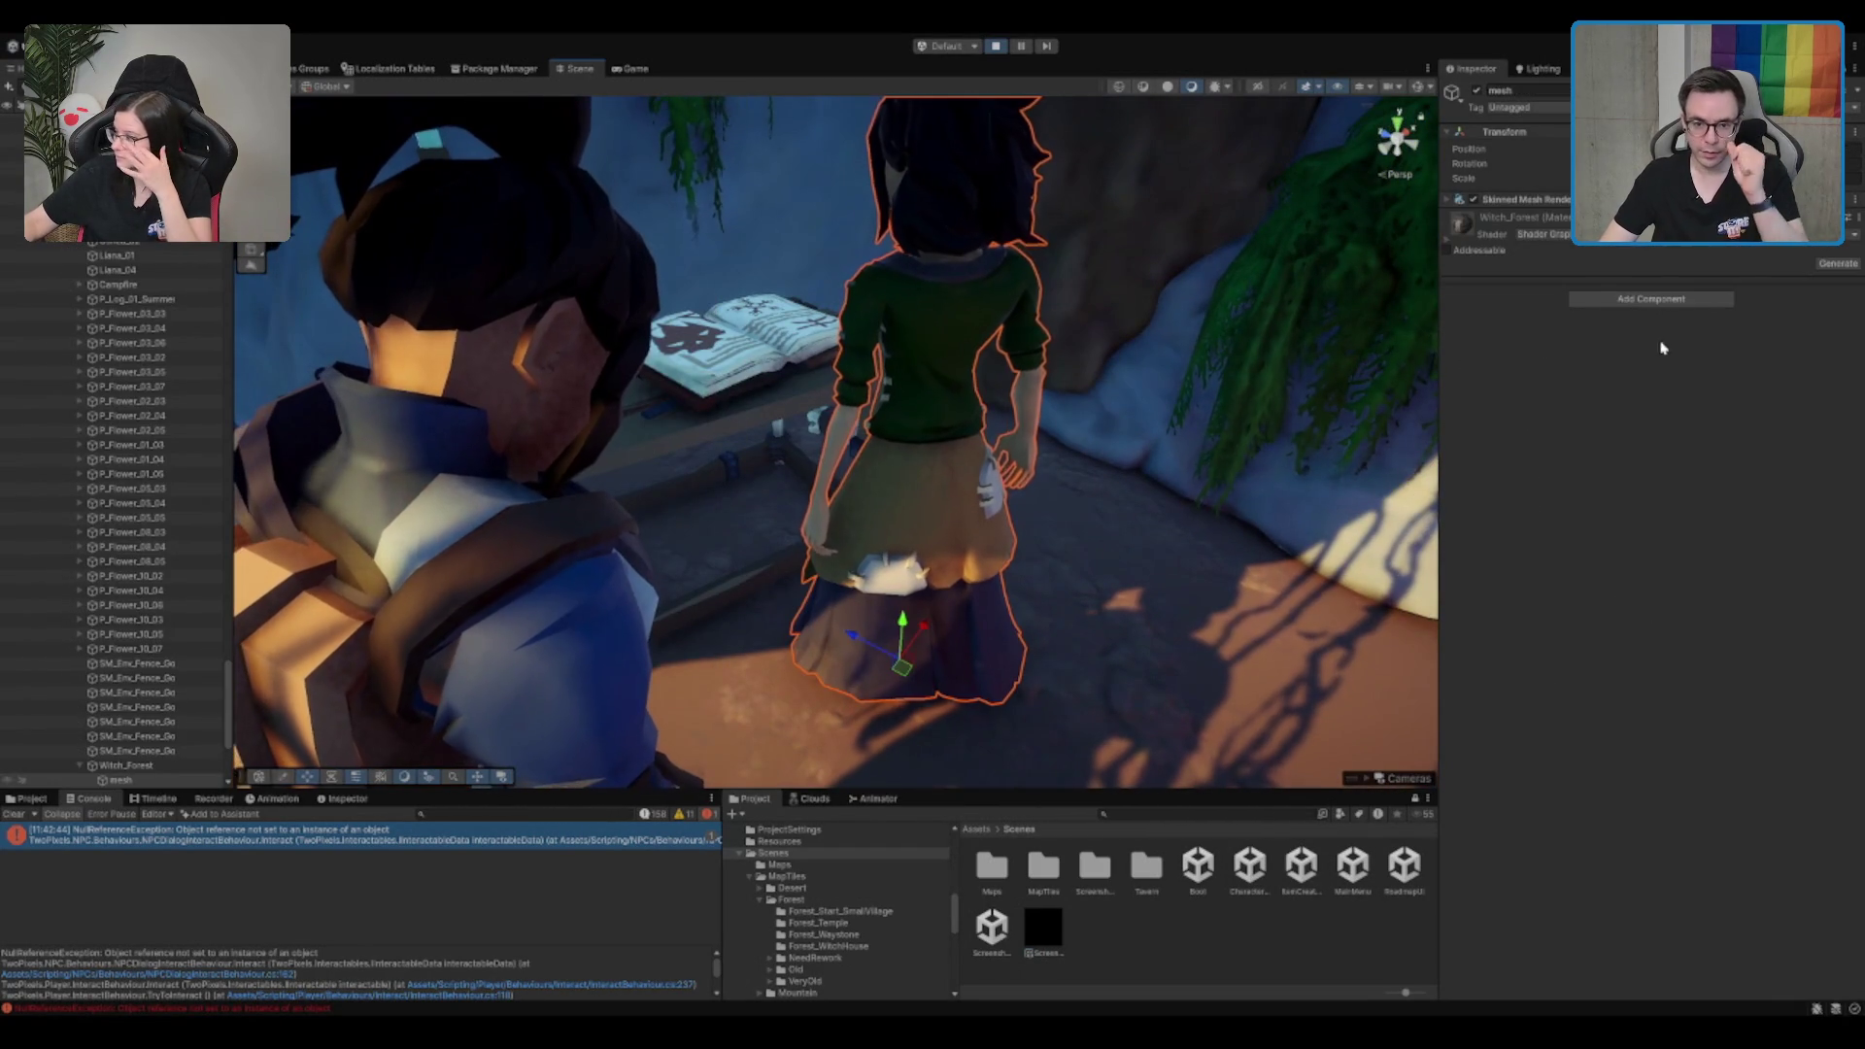
scroll(146, 602, "down", 4)
left_click(143, 577)
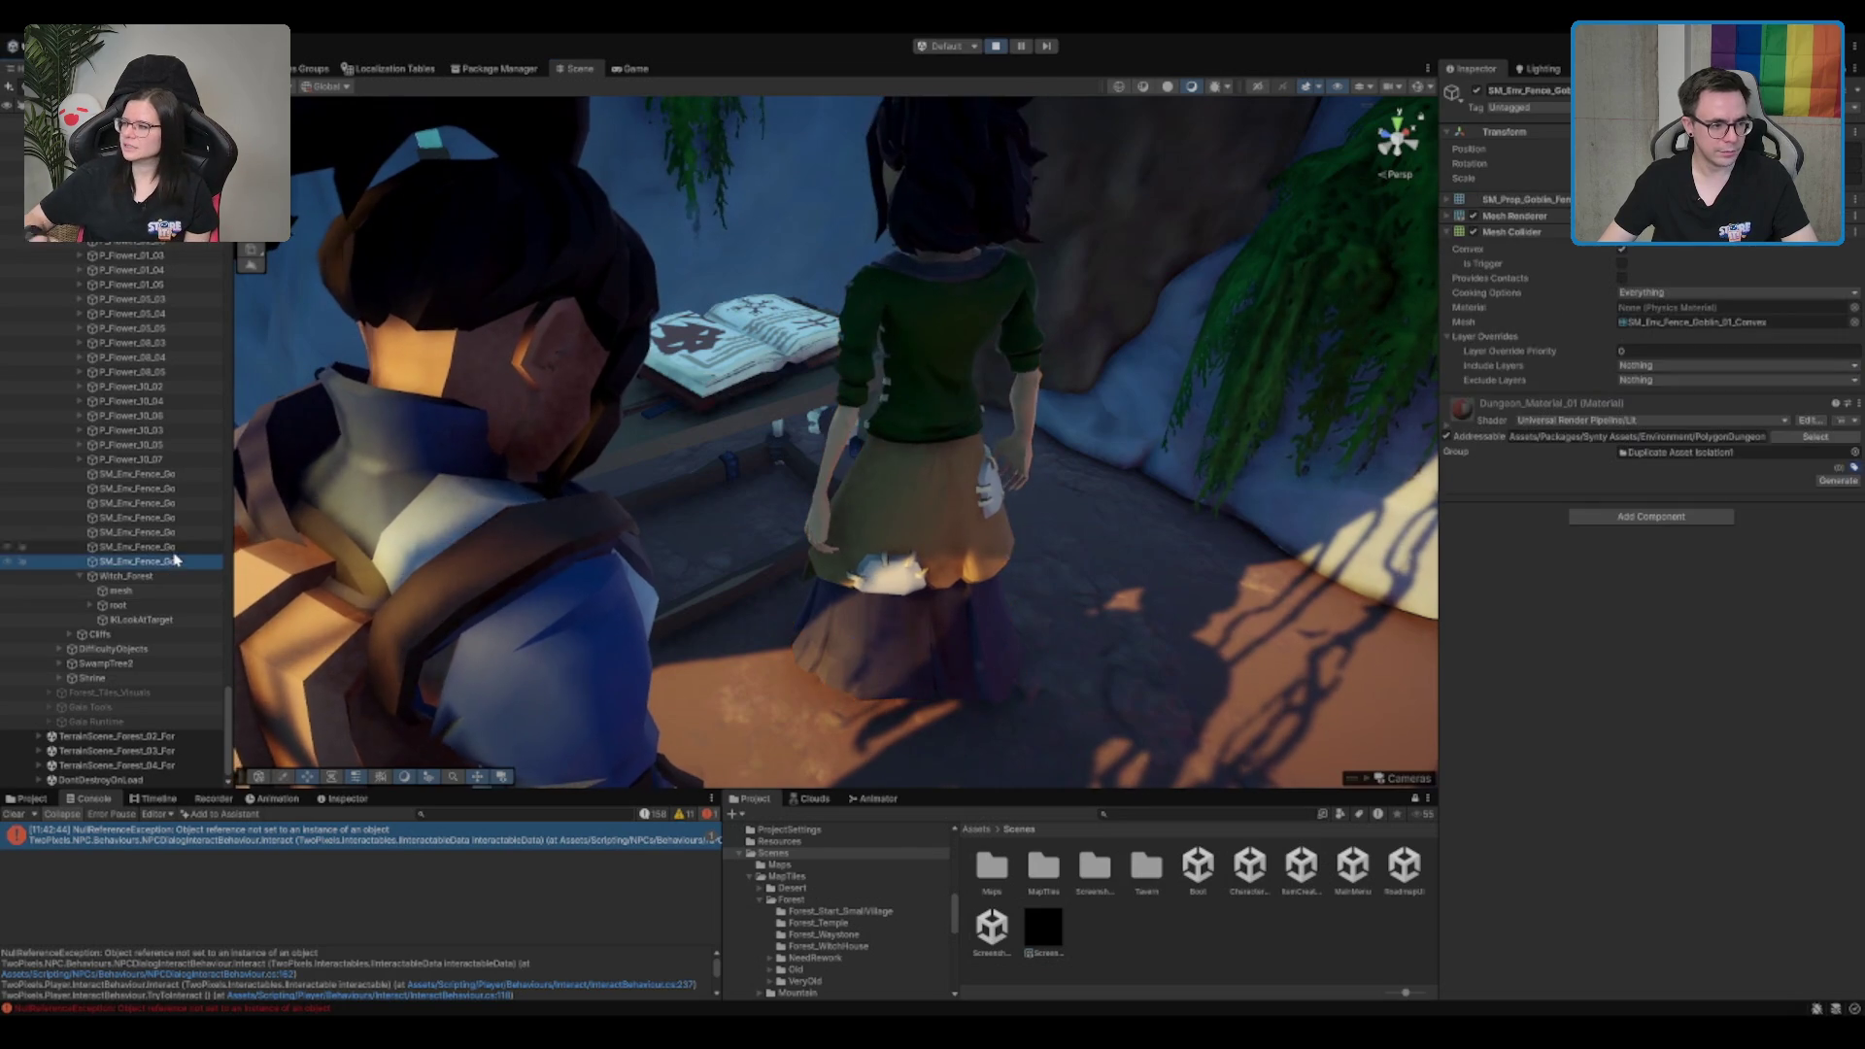
Step: Expand NPC Dialog Interact Behaviour and locate the object assigned as its Interact Target
left_click(1569, 315)
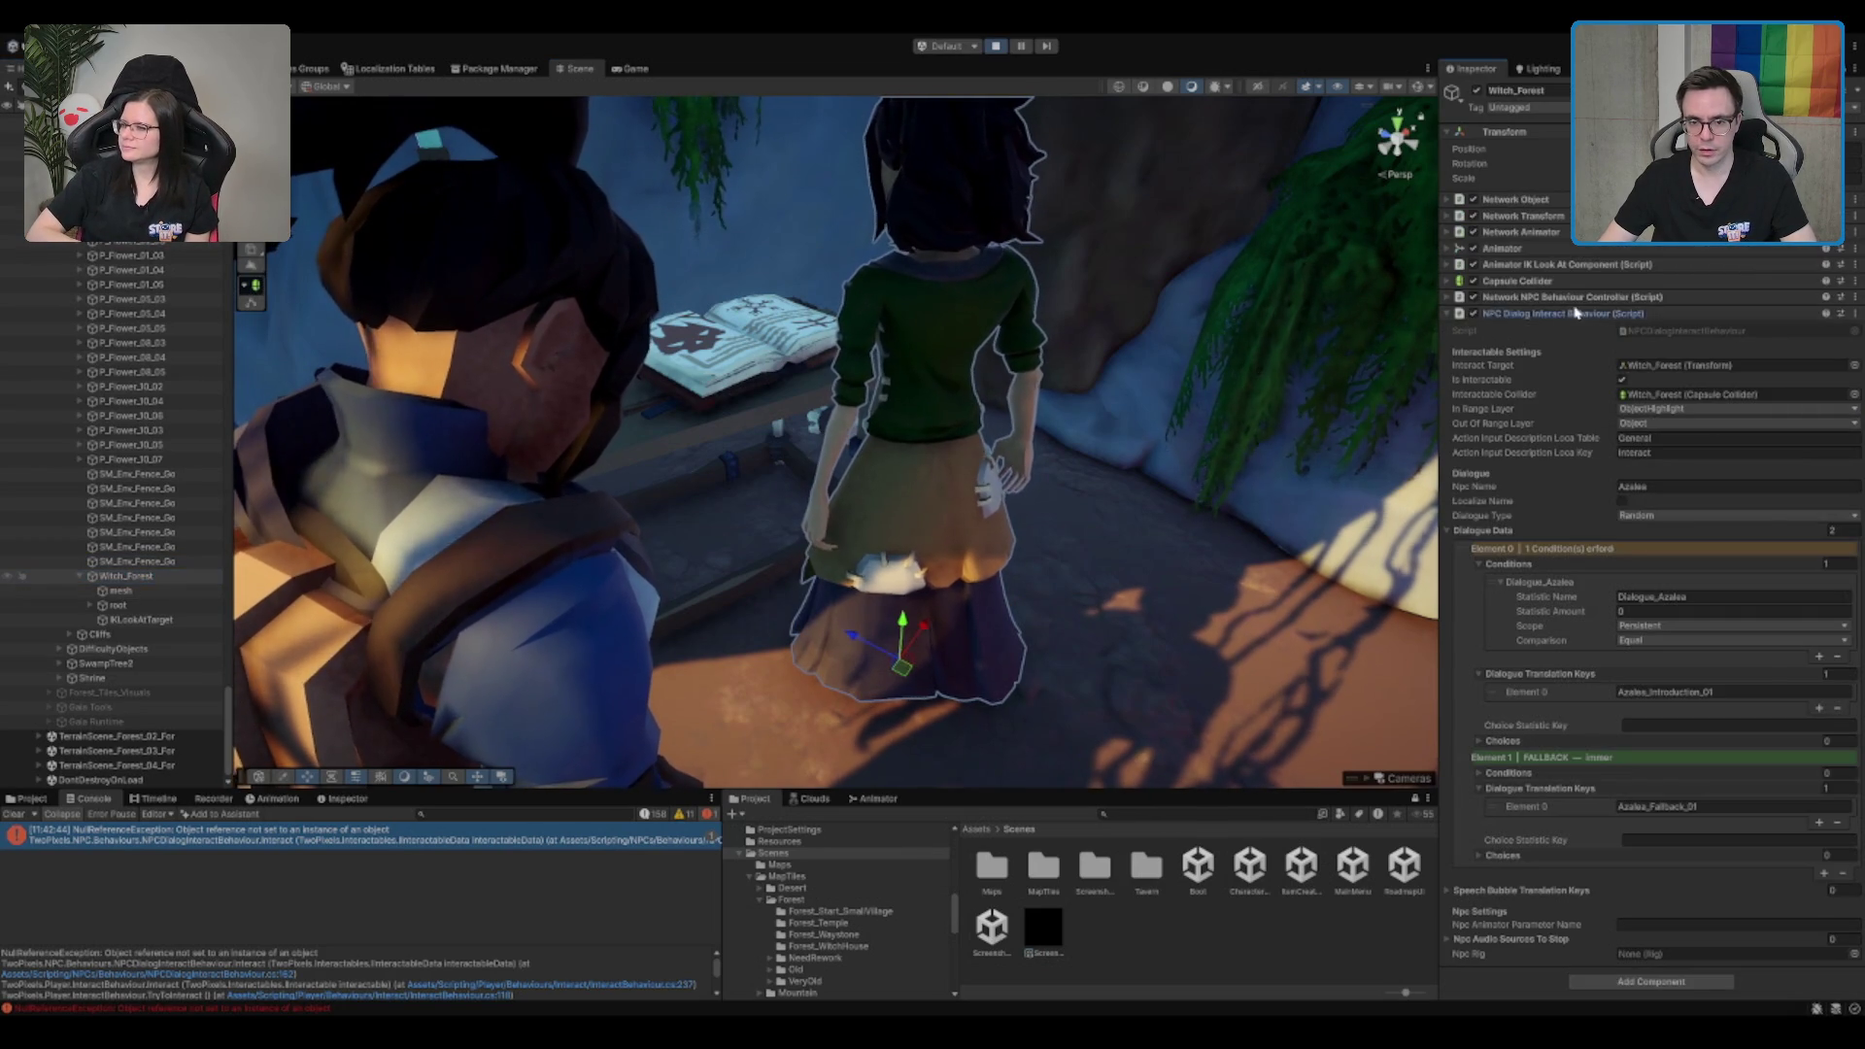
left_click(1569, 315)
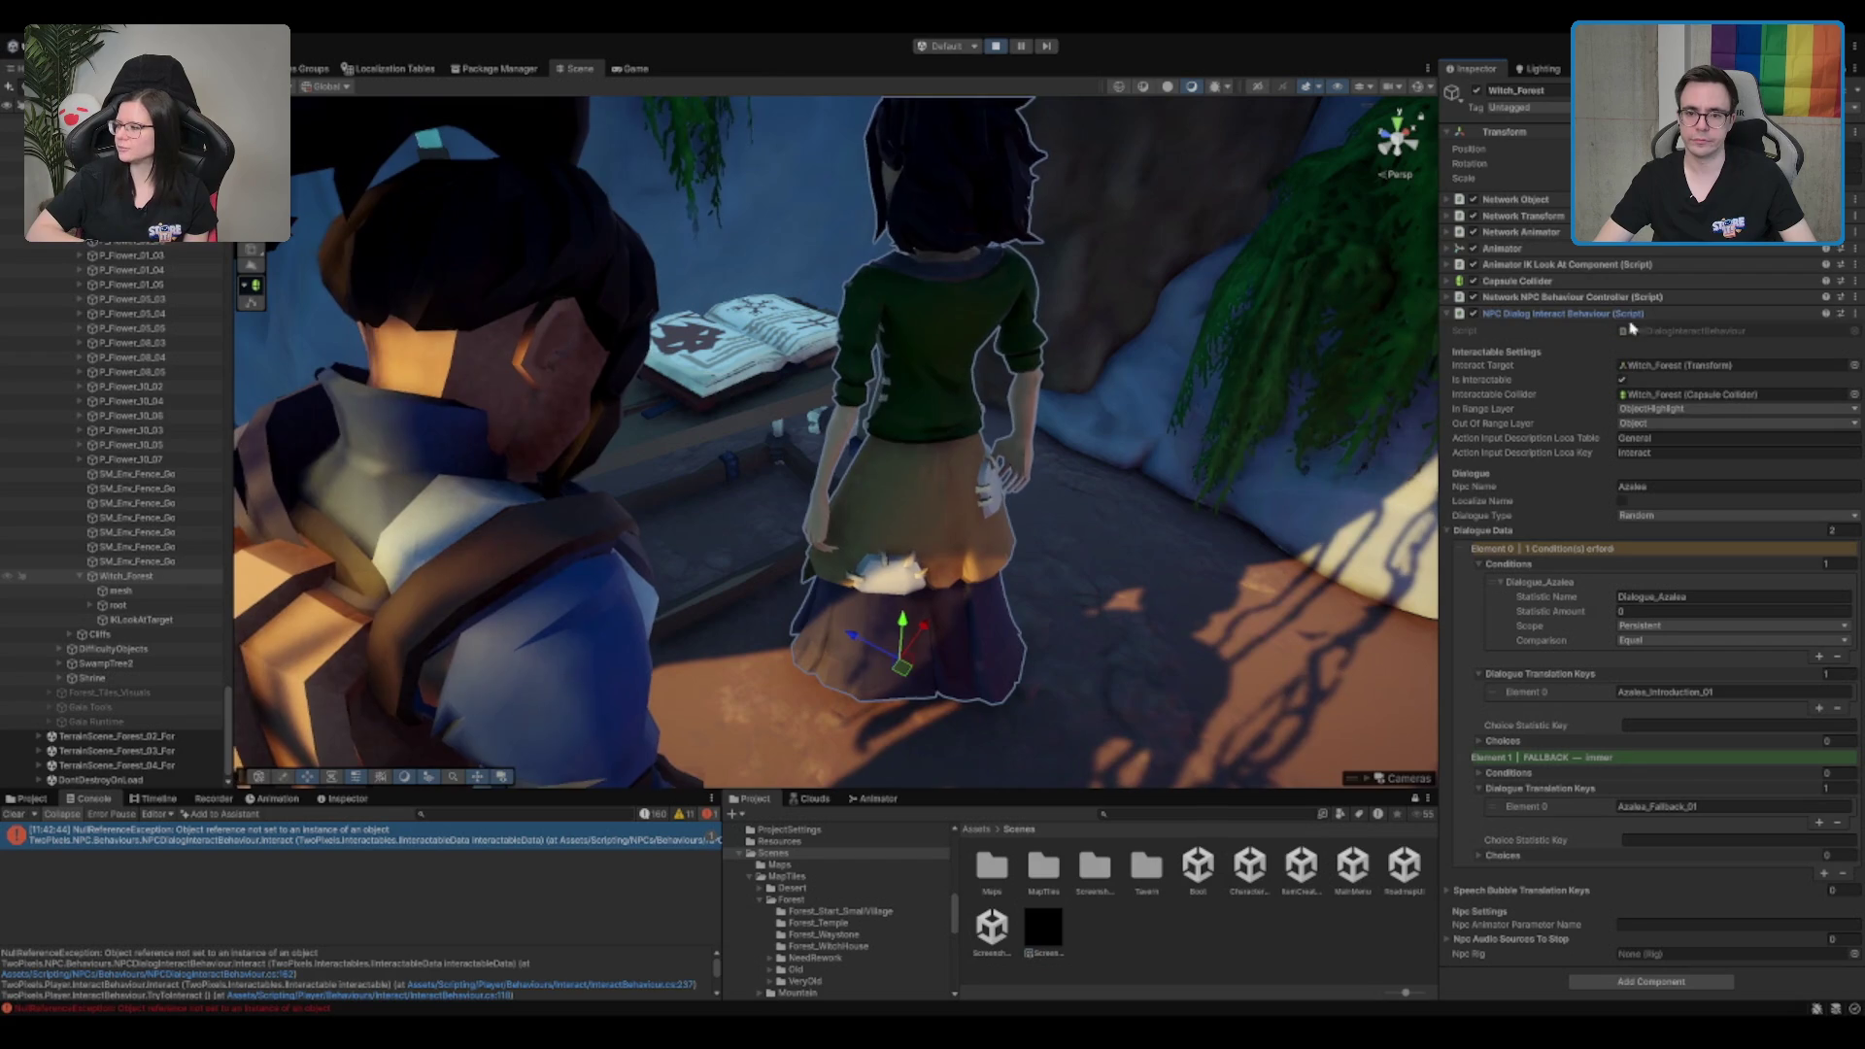
left_click(1659, 300)
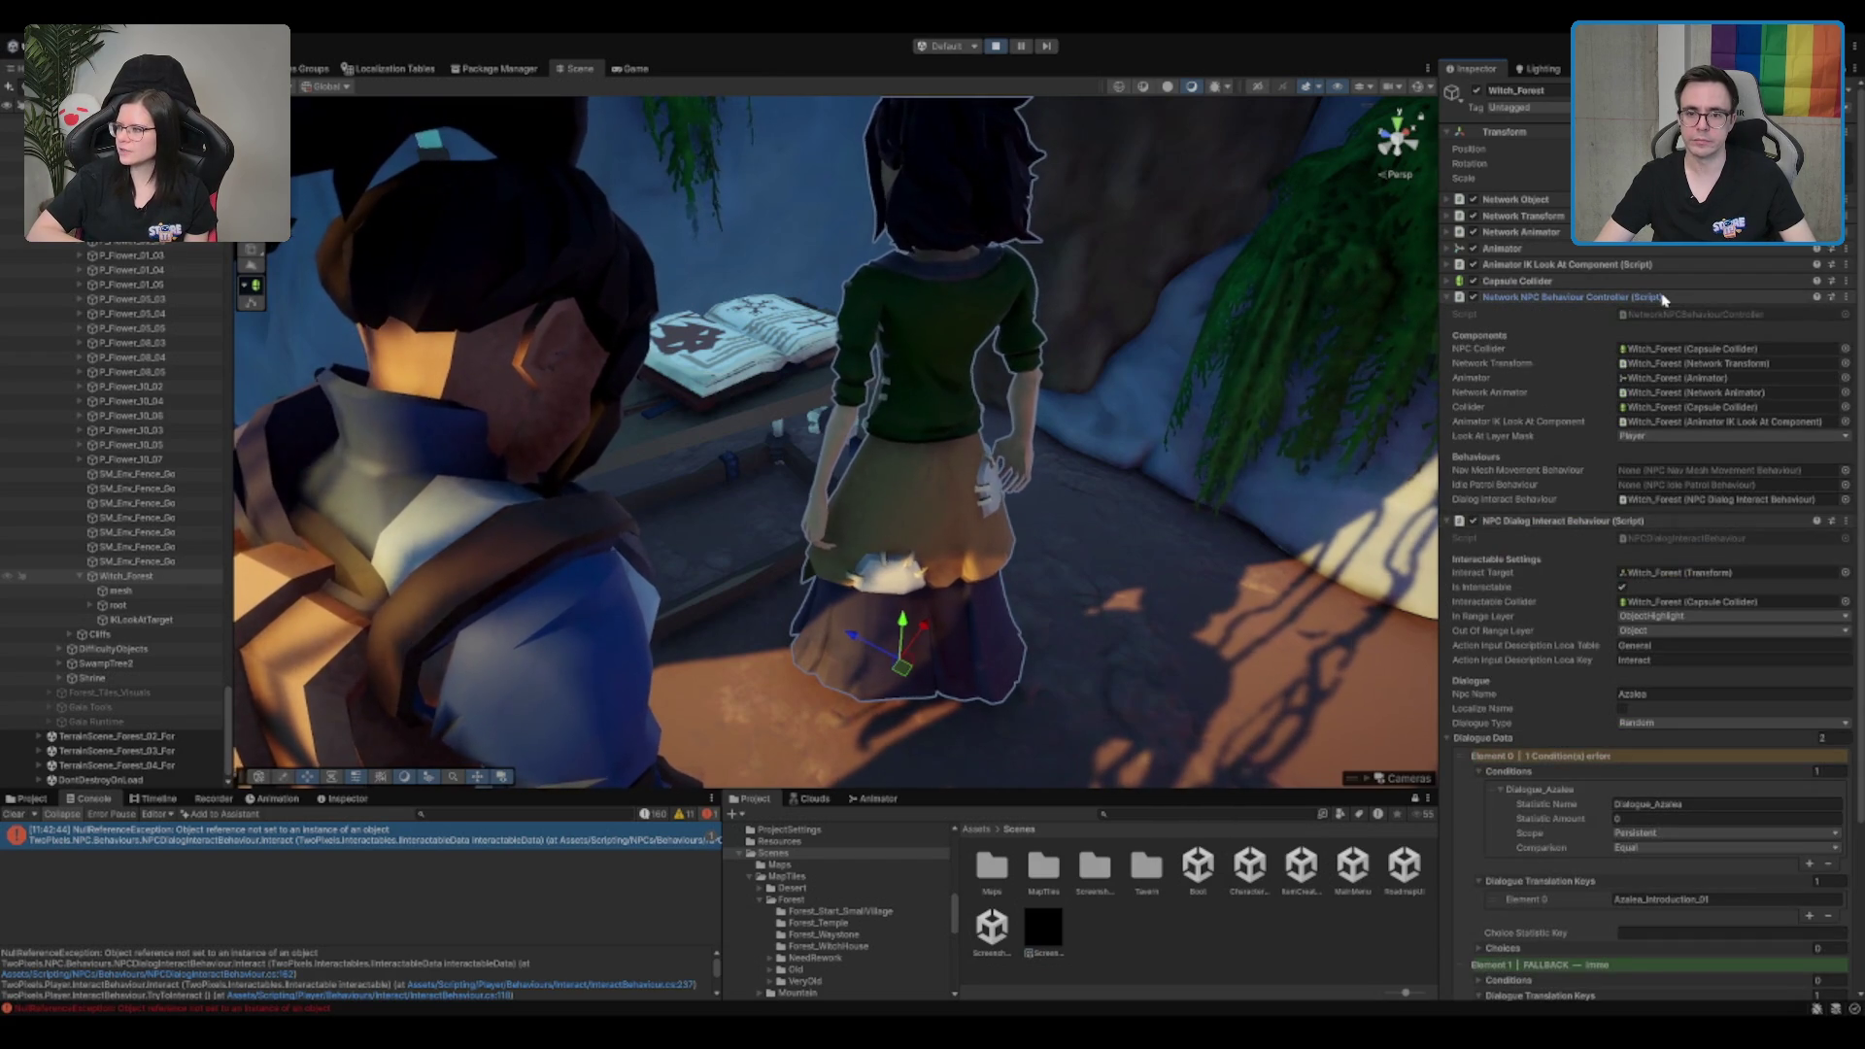
left_click(1663, 298)
left_click(1679, 367)
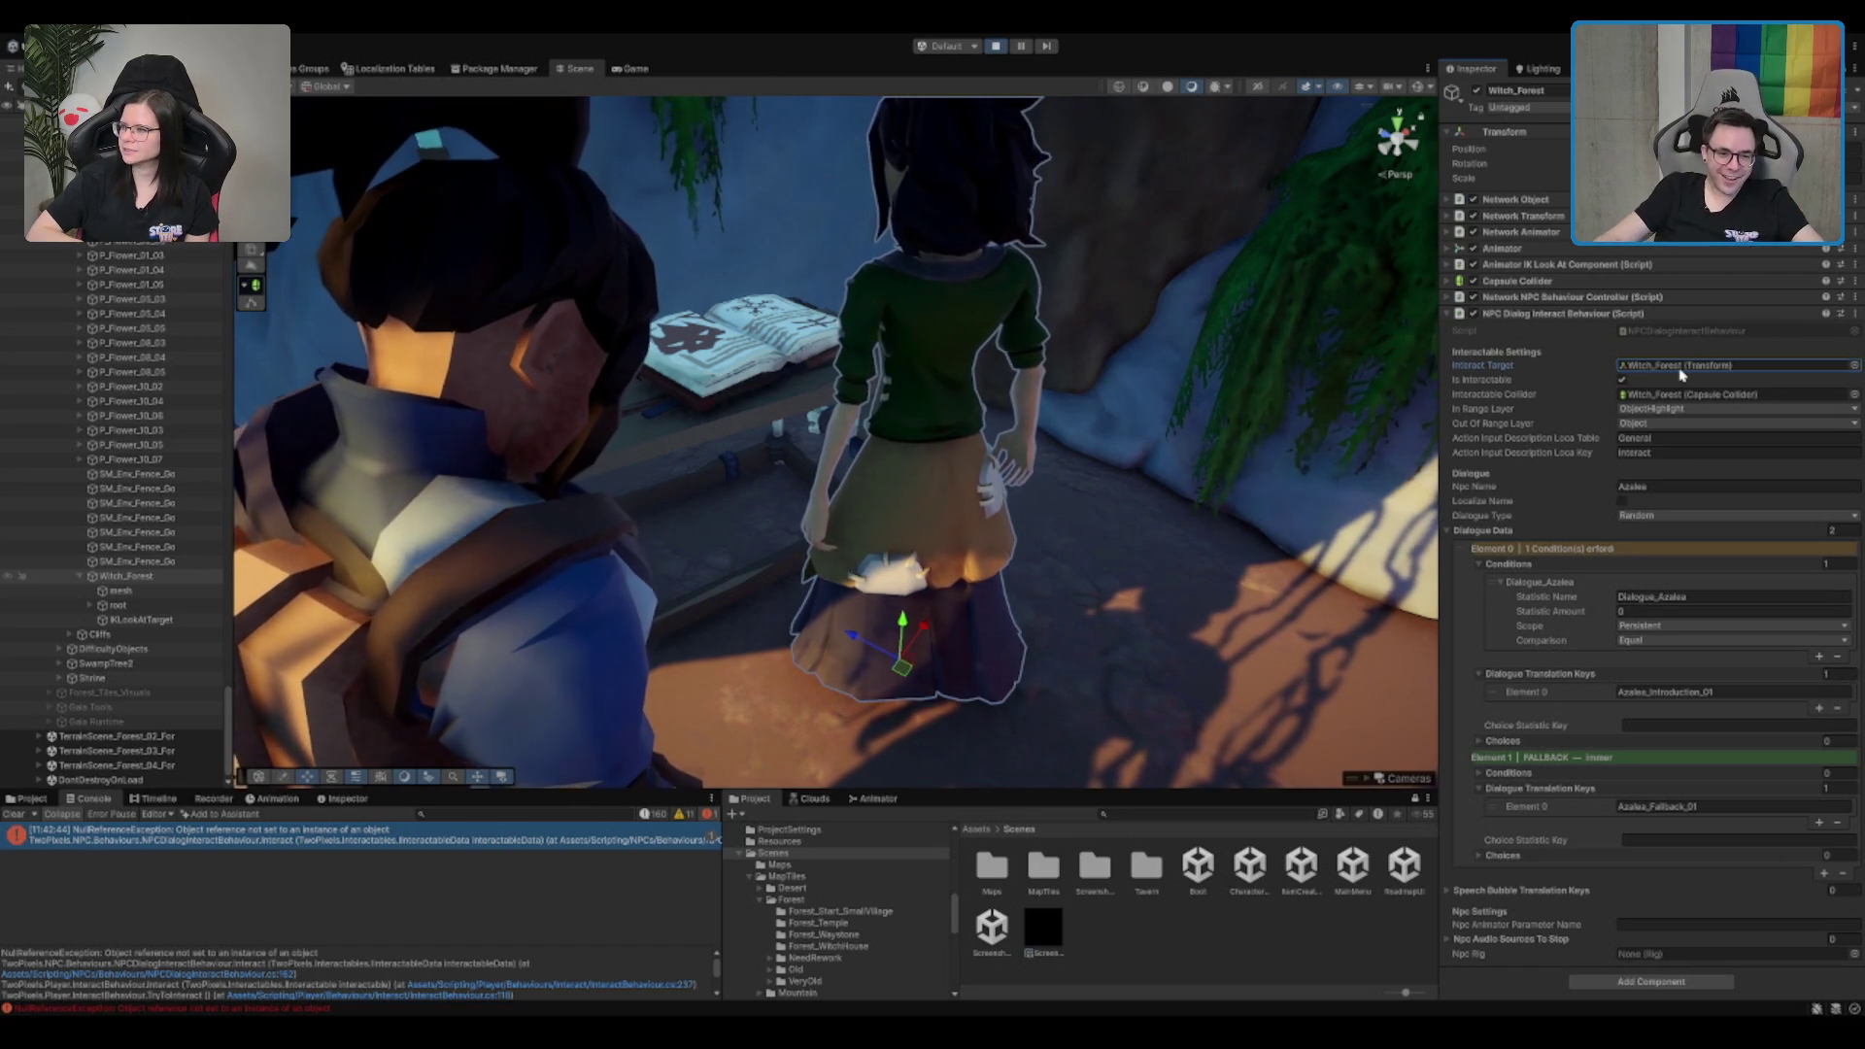
Step: Talk to Azalea twice in the running game, then open NPCDialogInteractBehaviour.cs from the null reference error
left_click(648, 71)
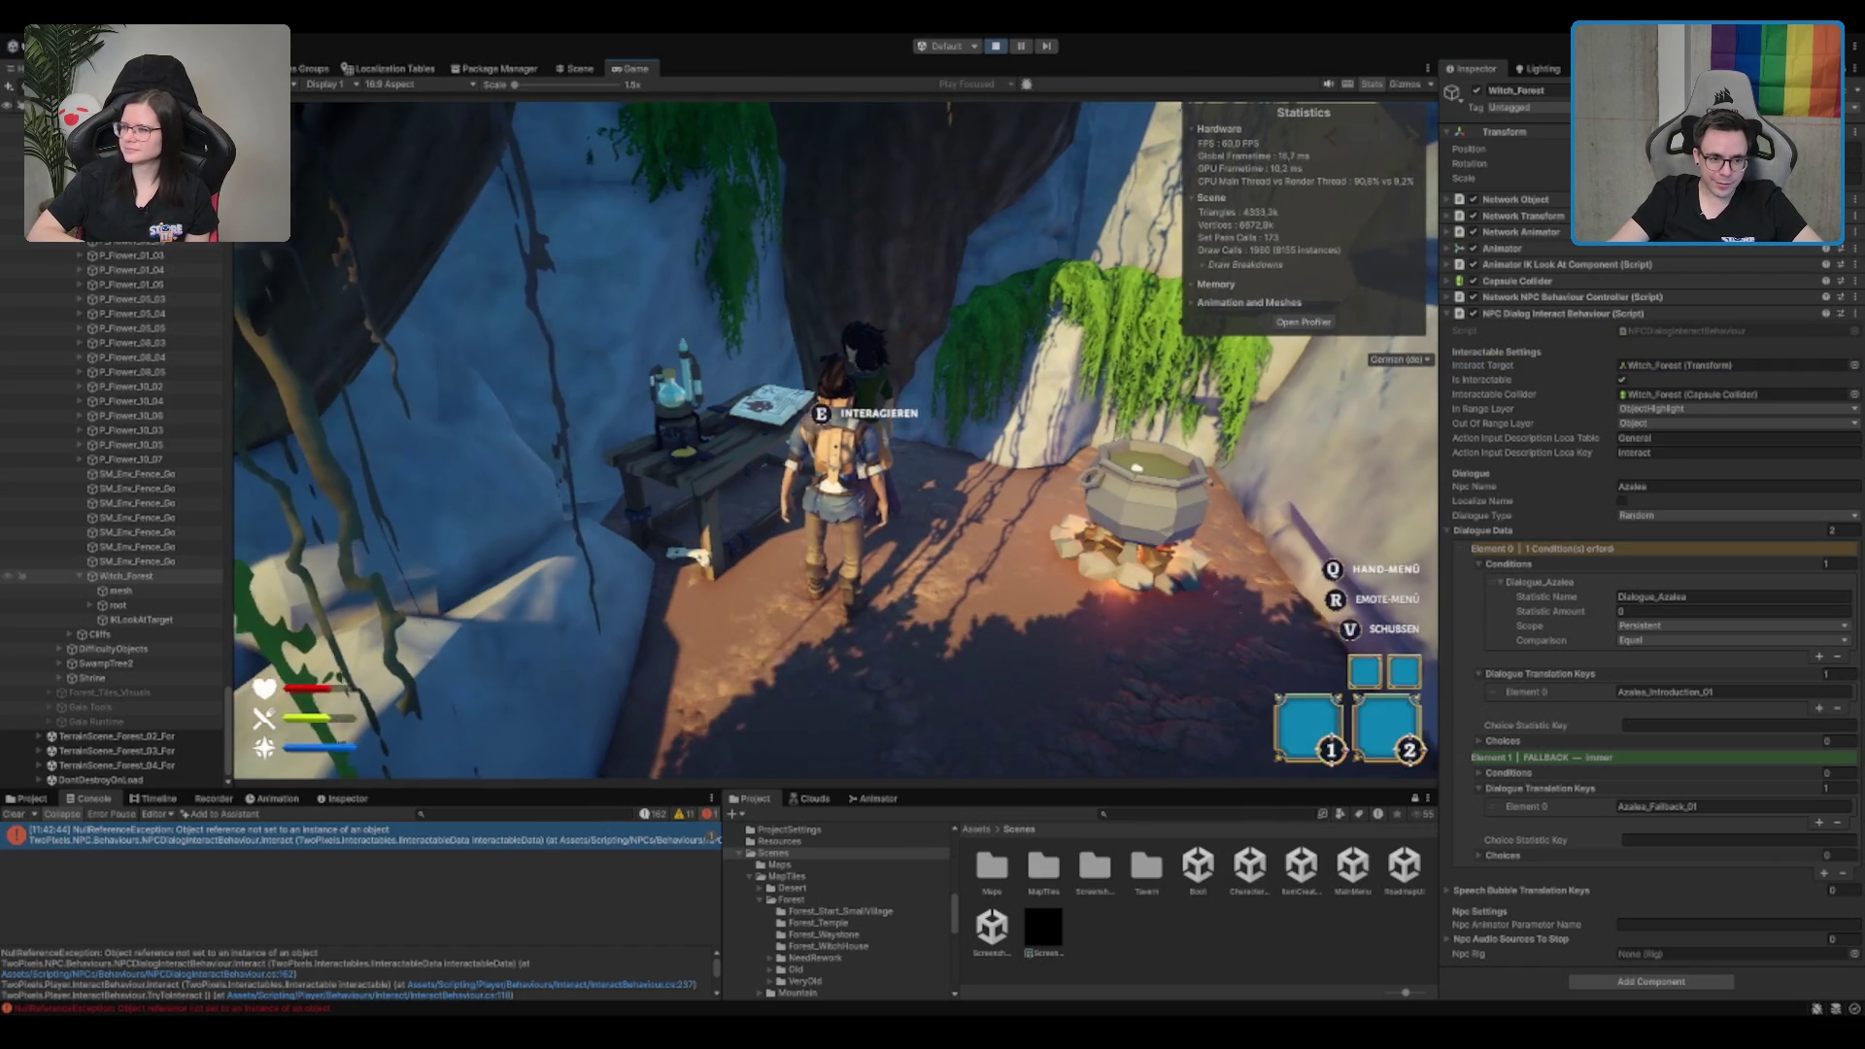
key("e")
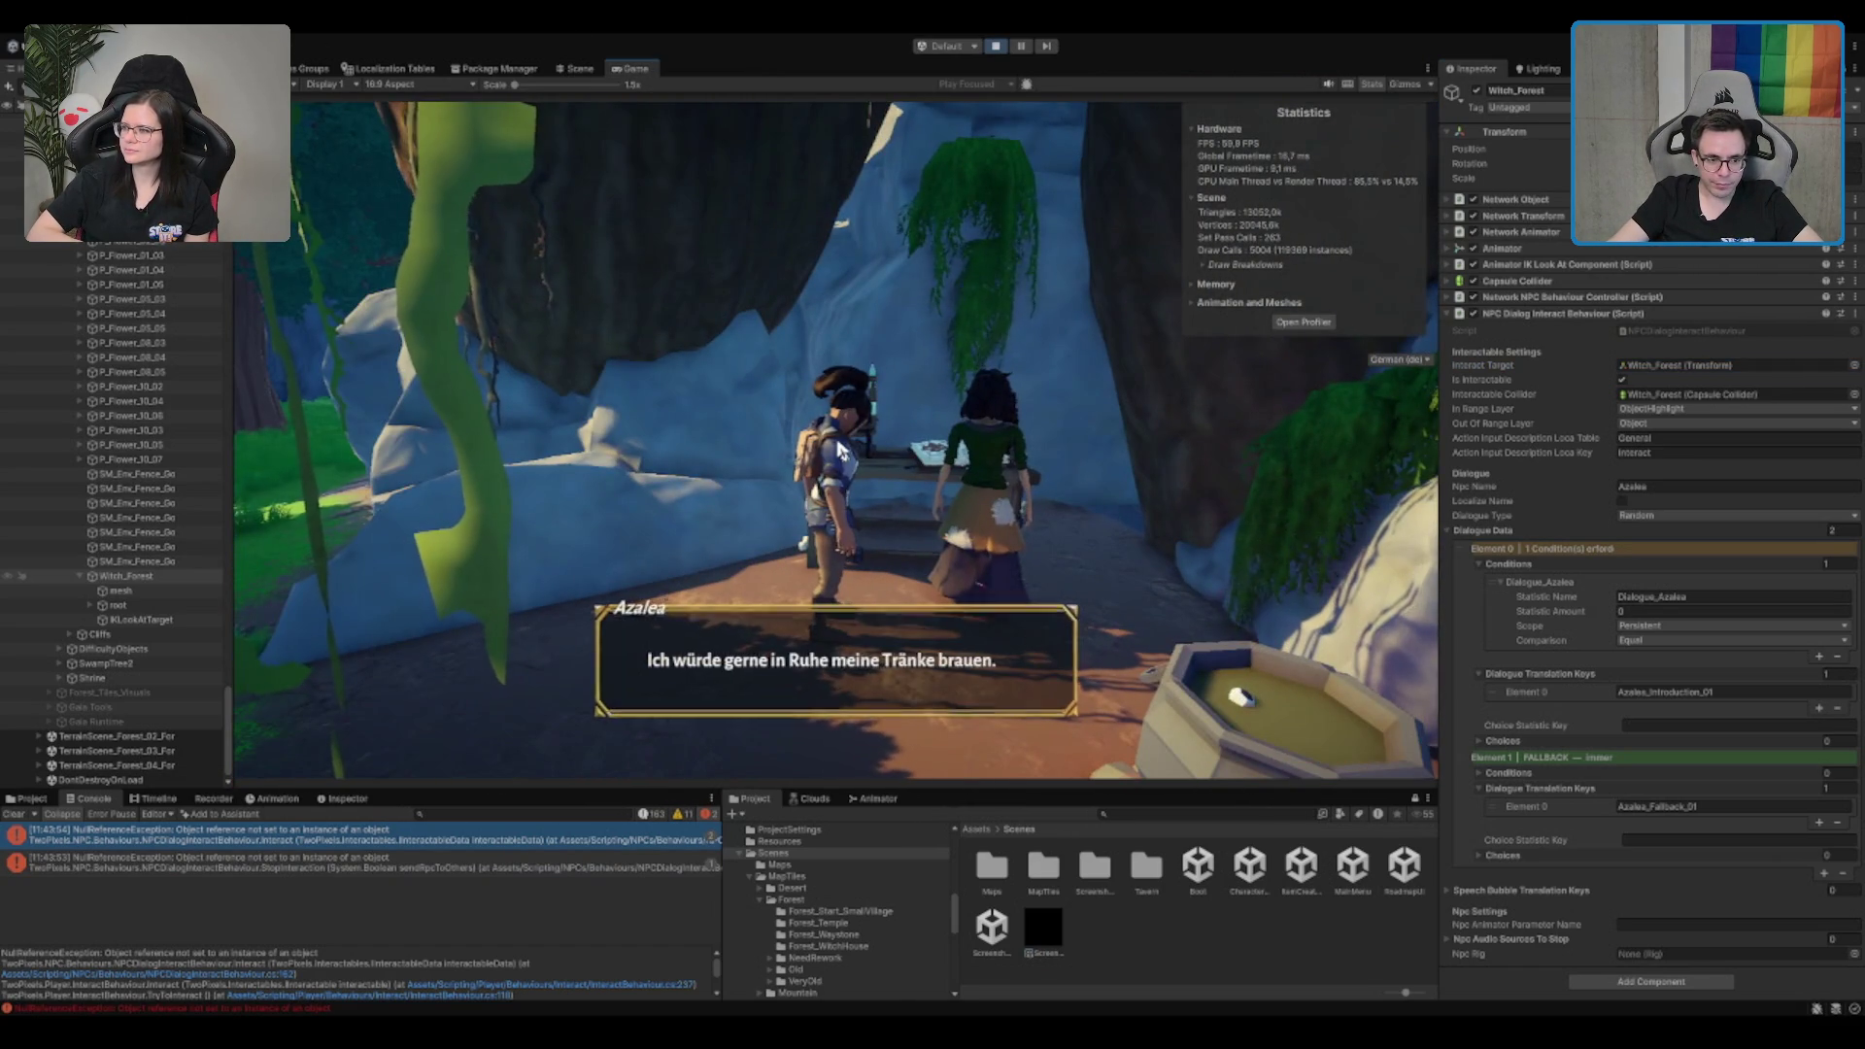
key("e")
key("e")
key("e")
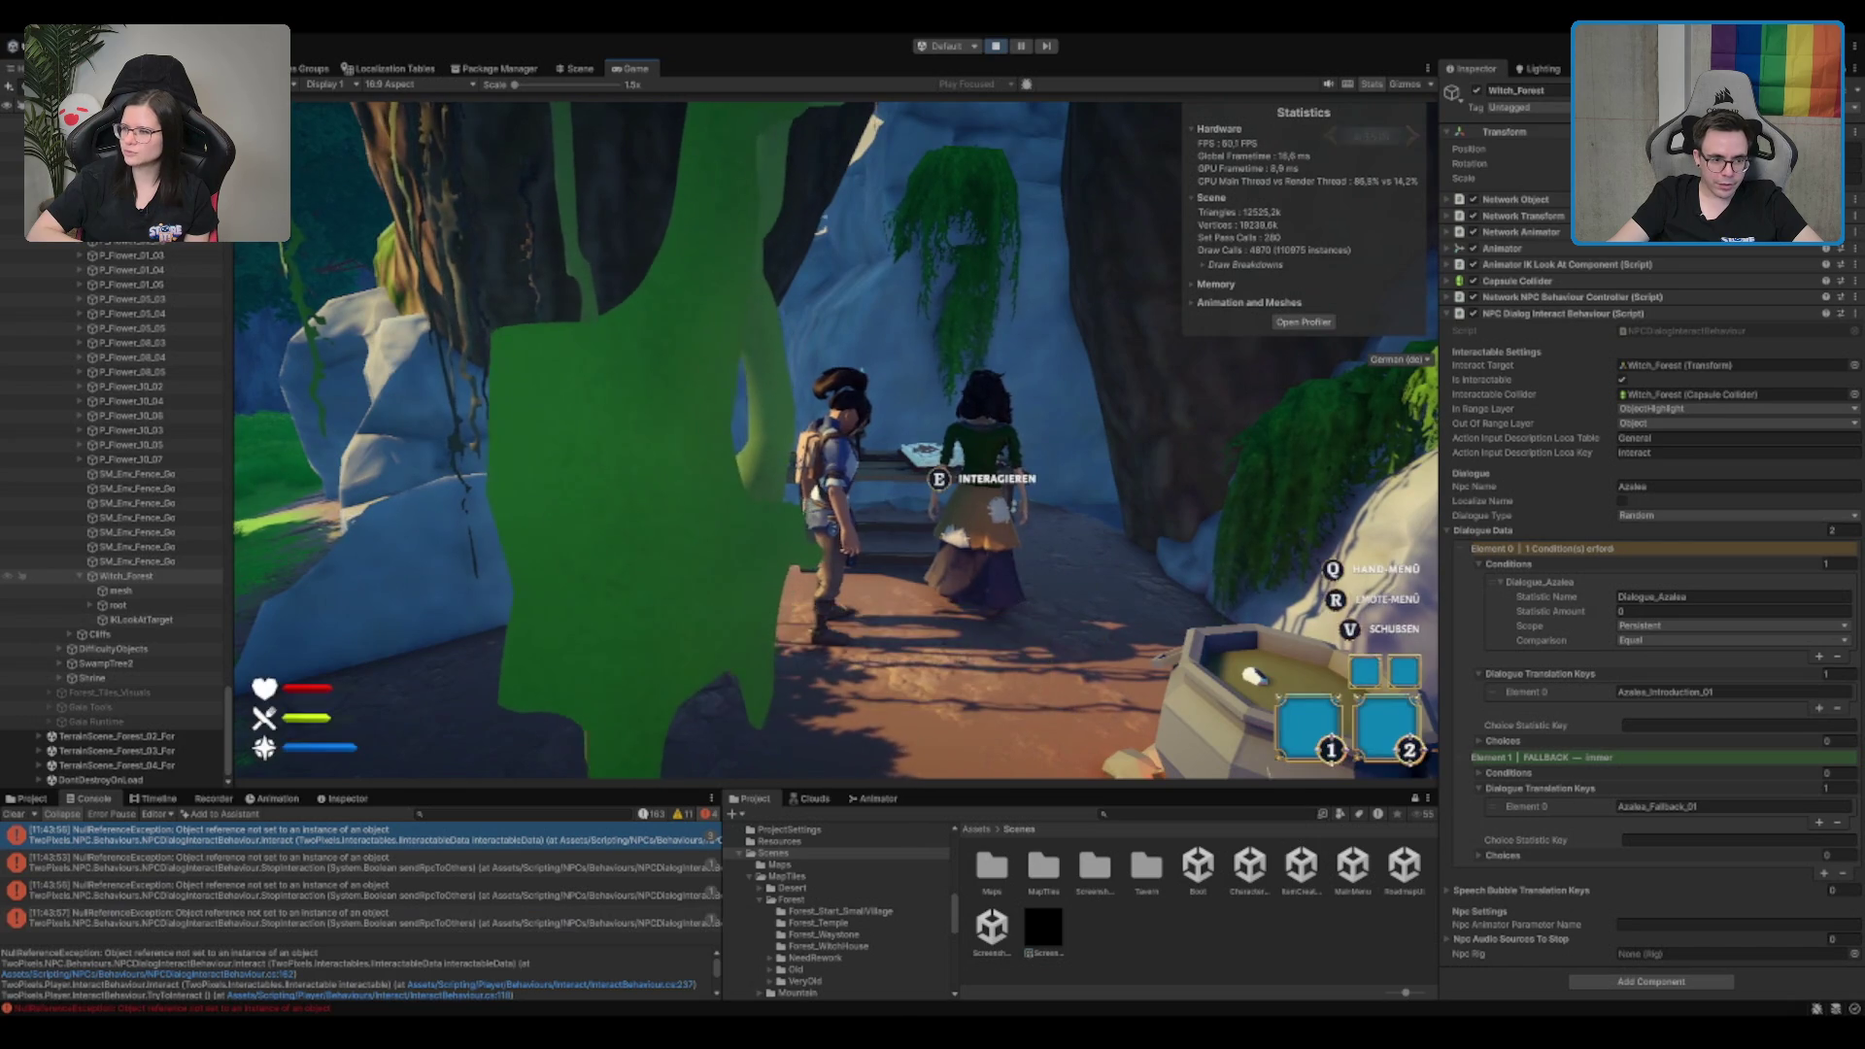
key("e")
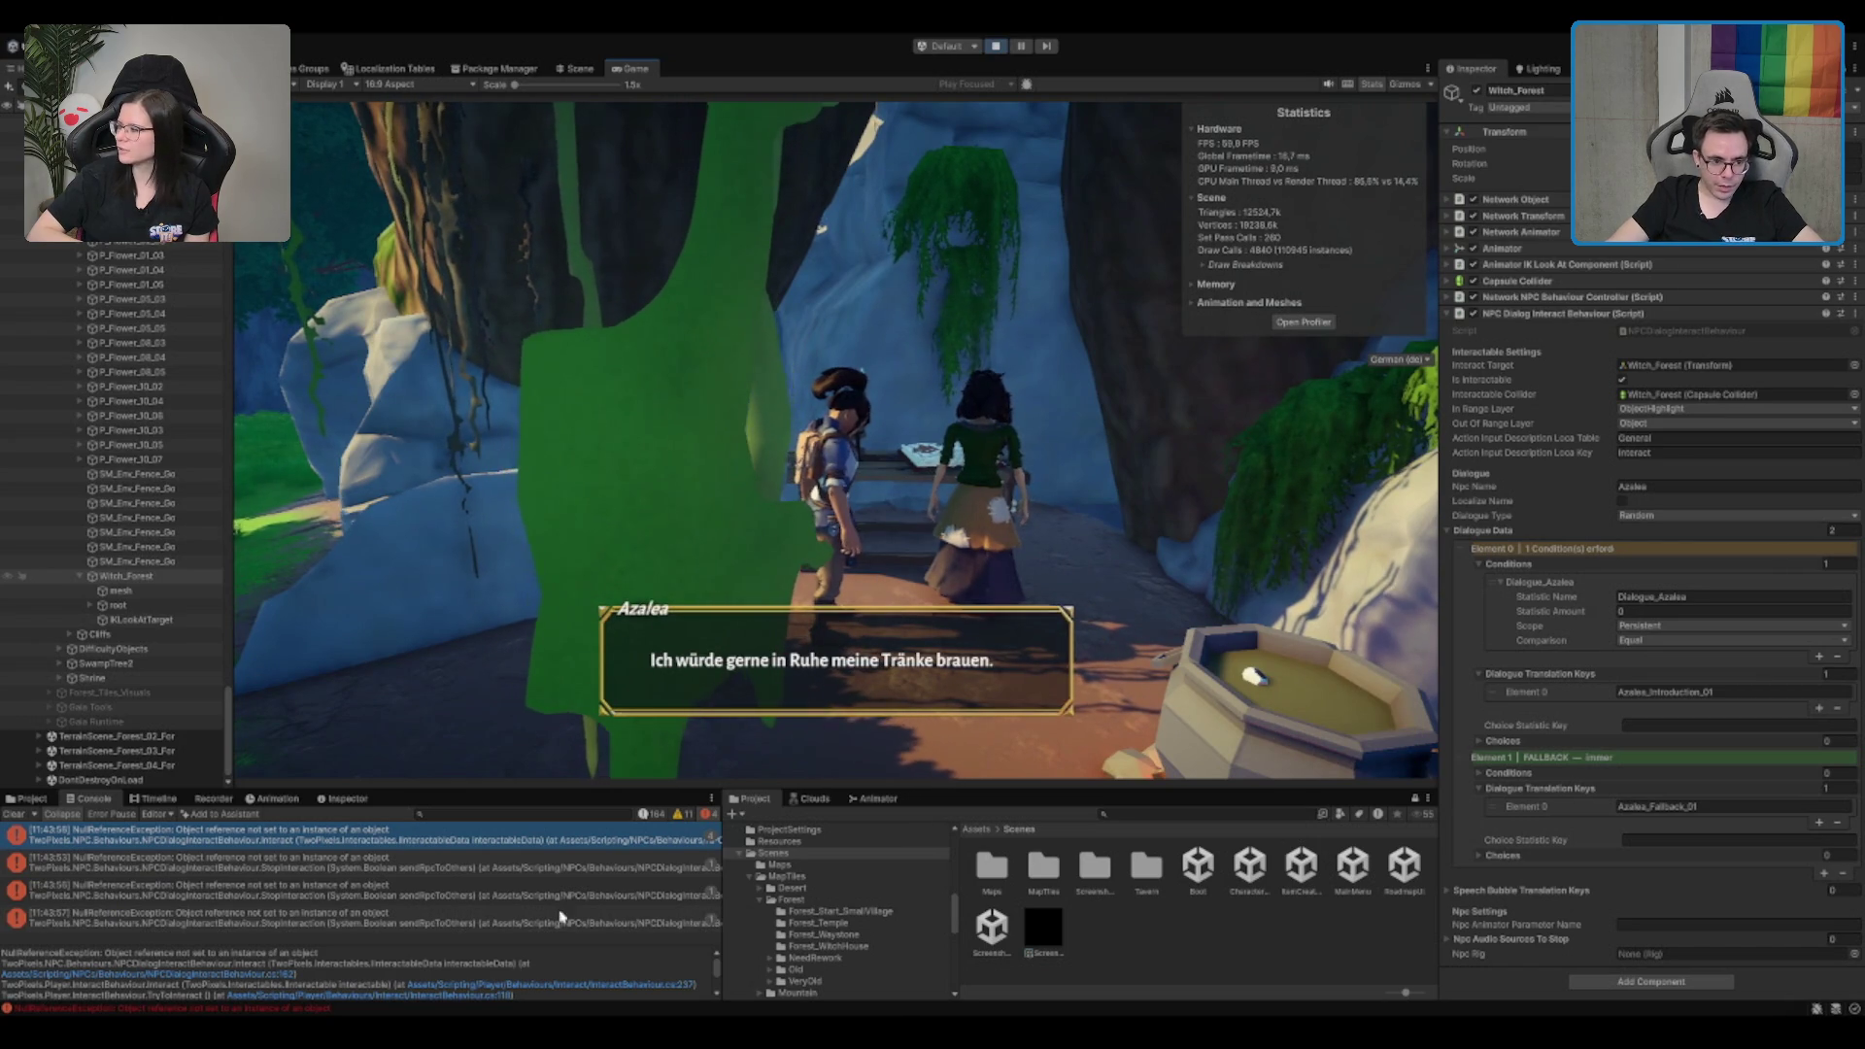
left_click(574, 863)
double_click(524, 918)
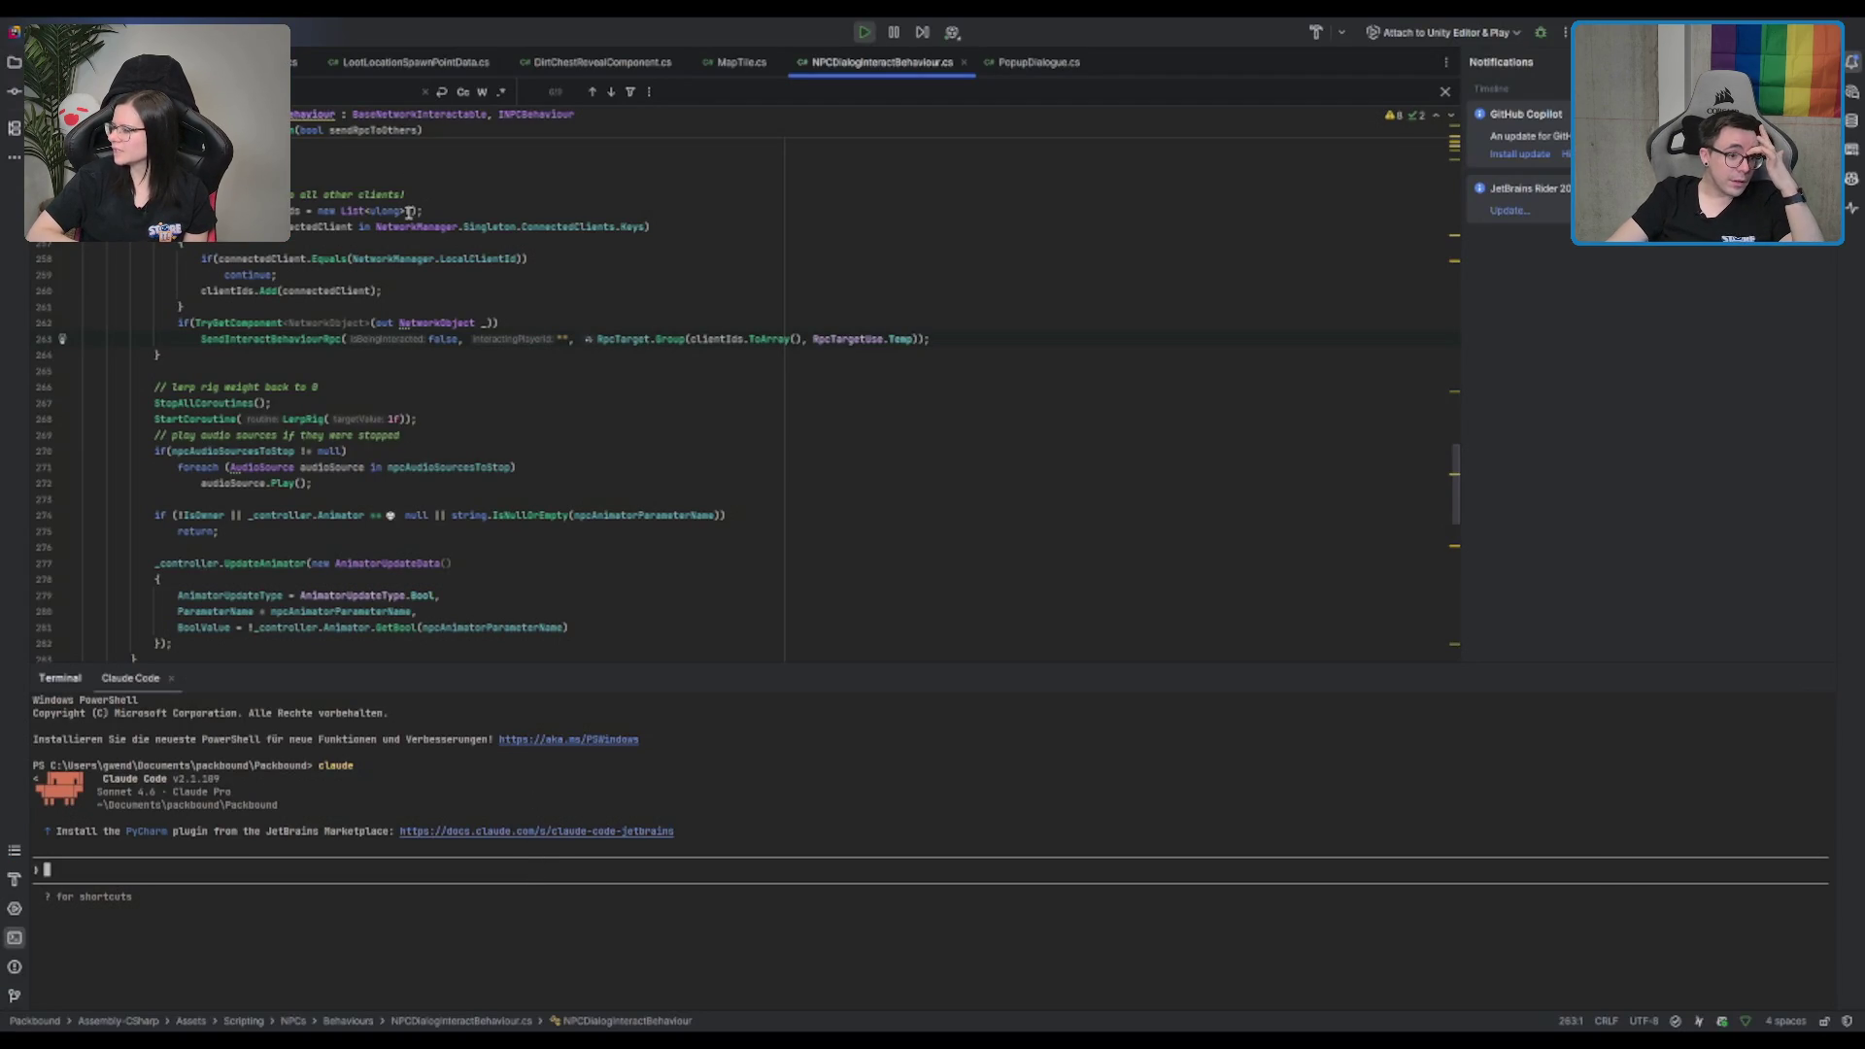
Step: Inspect the SendInteractBehaviourRpc call, RpcTarget and clientIds on line 263, then go back to Unity
left_click(323, 339)
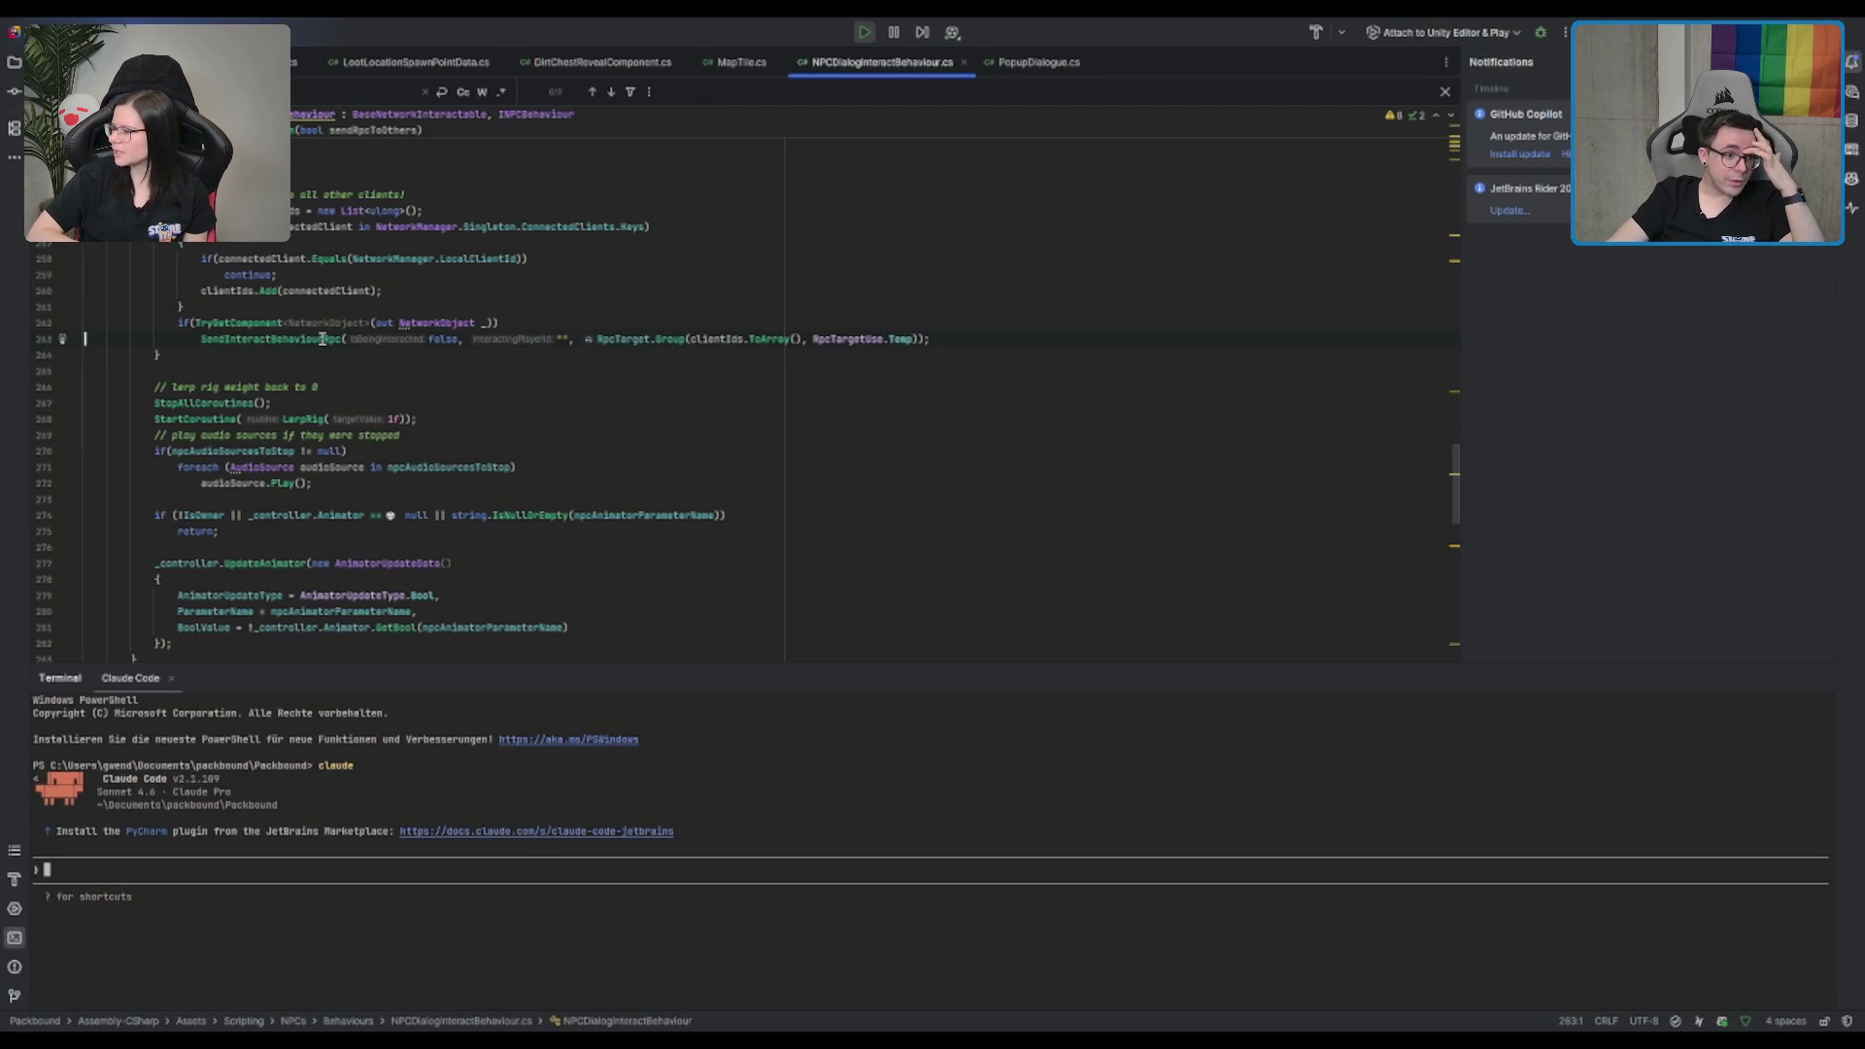
left_click(626, 339)
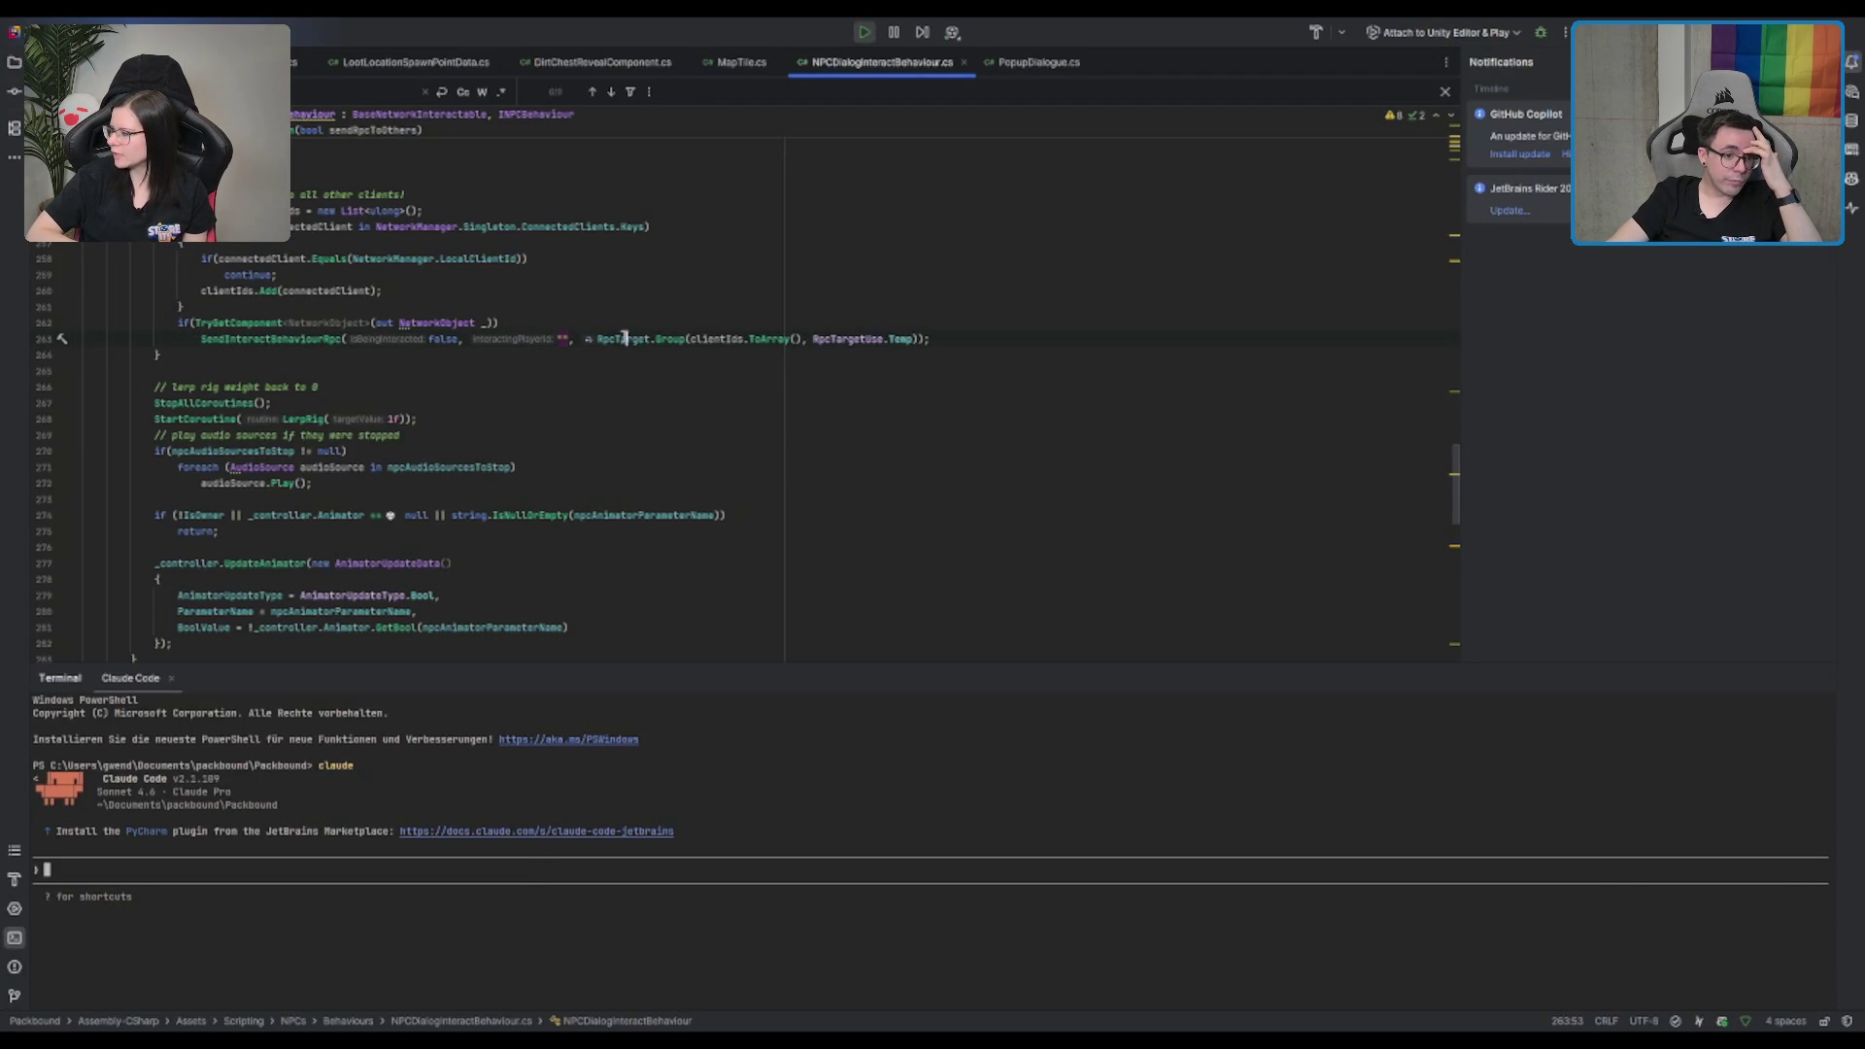
double_click(709, 339)
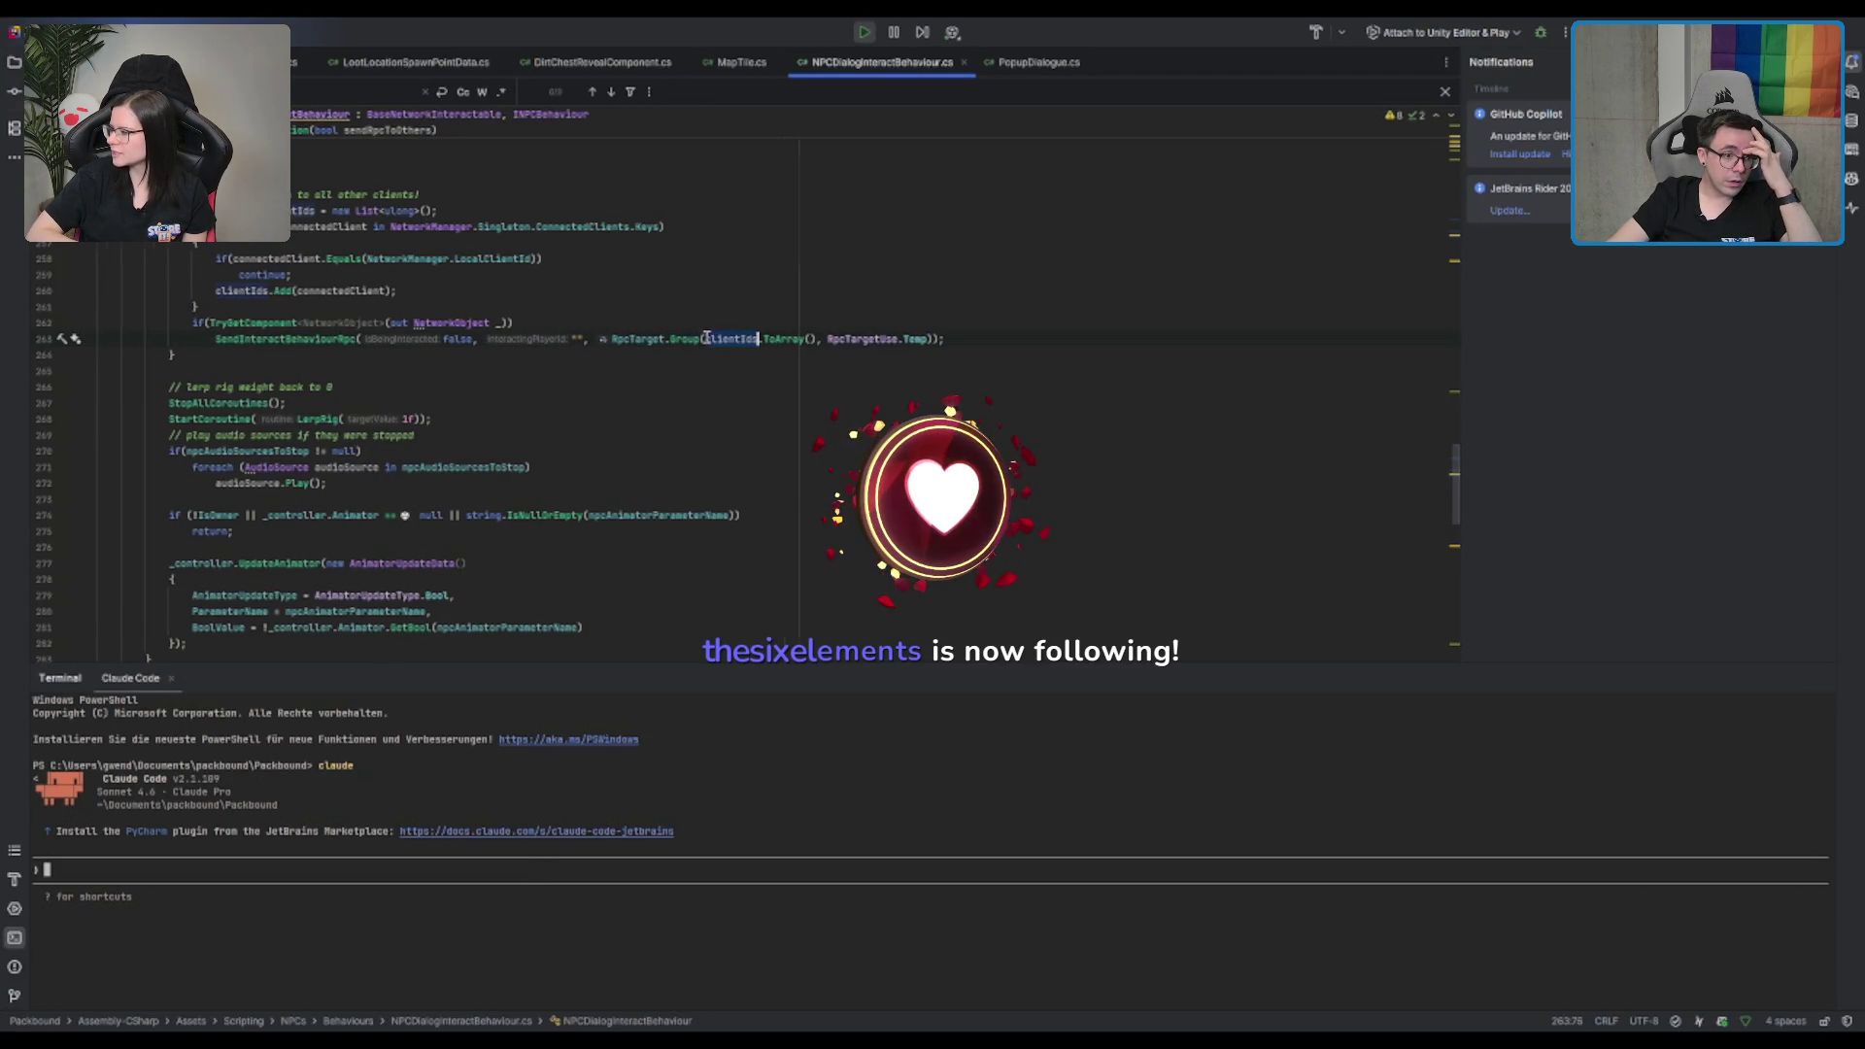
scroll(750, 432, "up", 4)
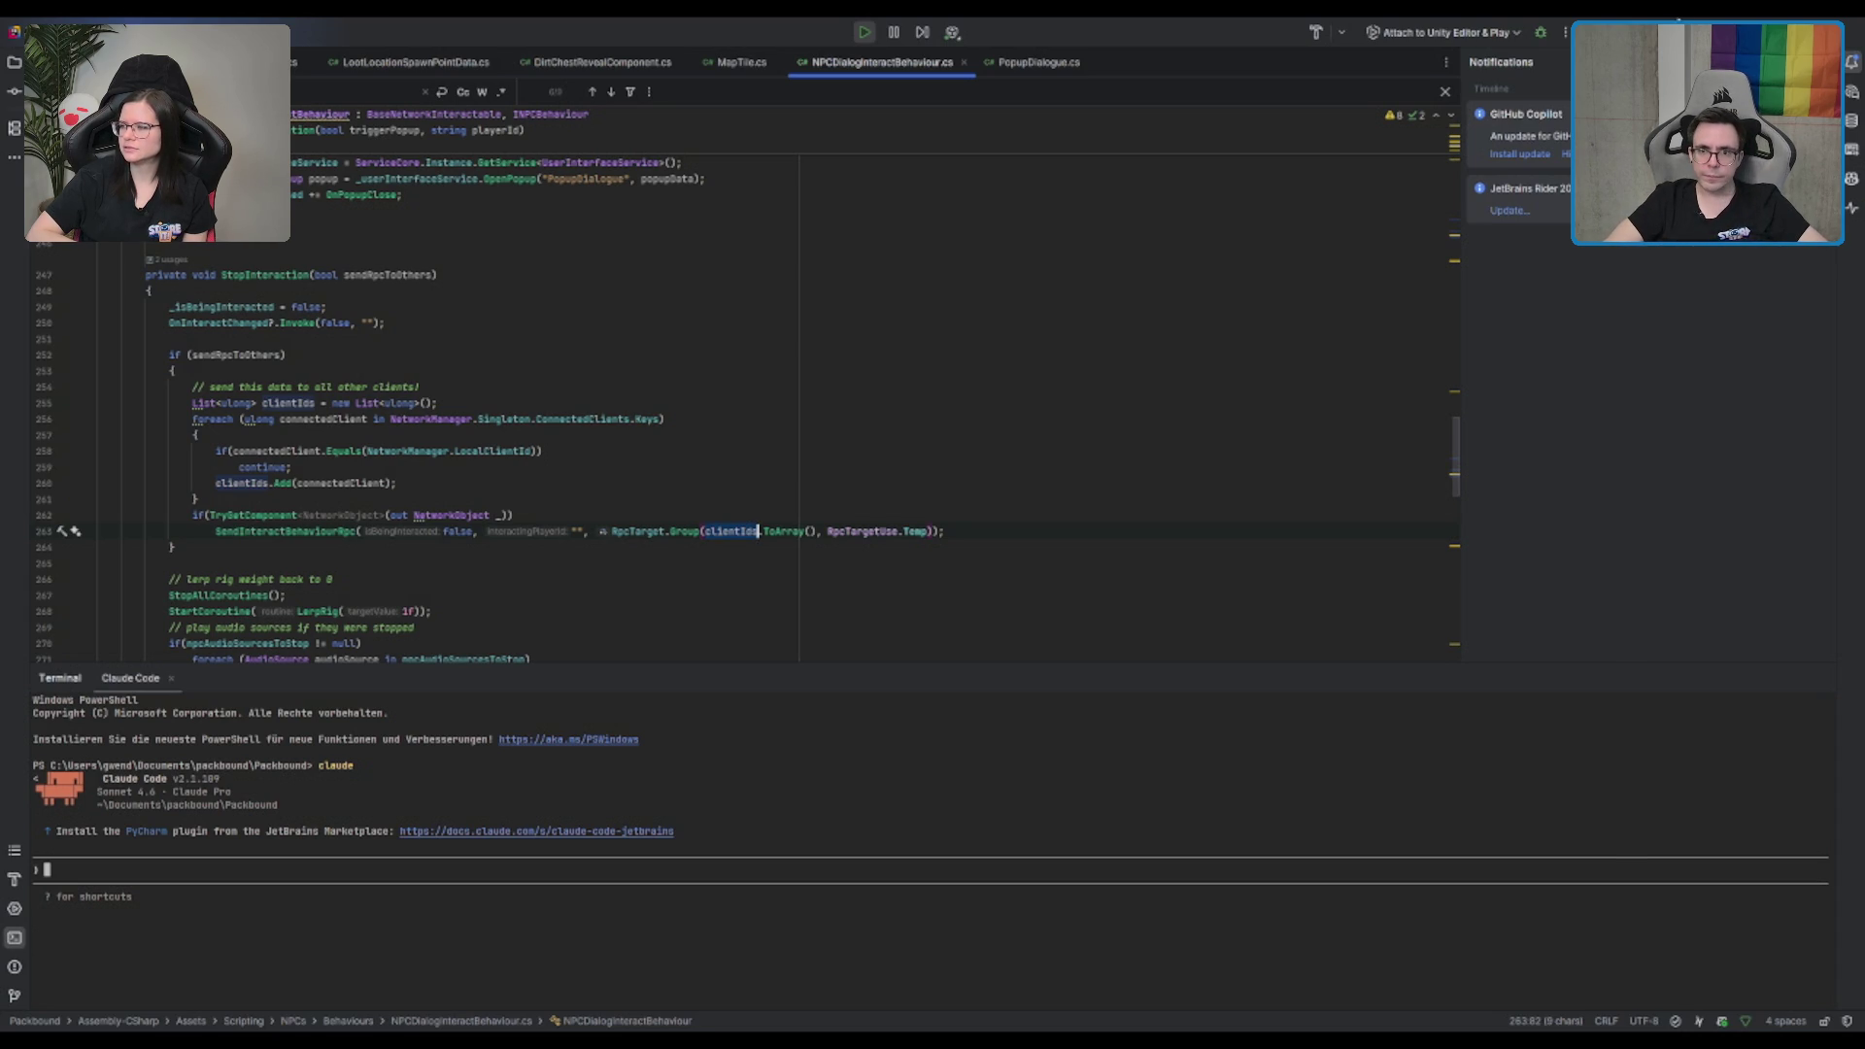
key("alt+Tab")
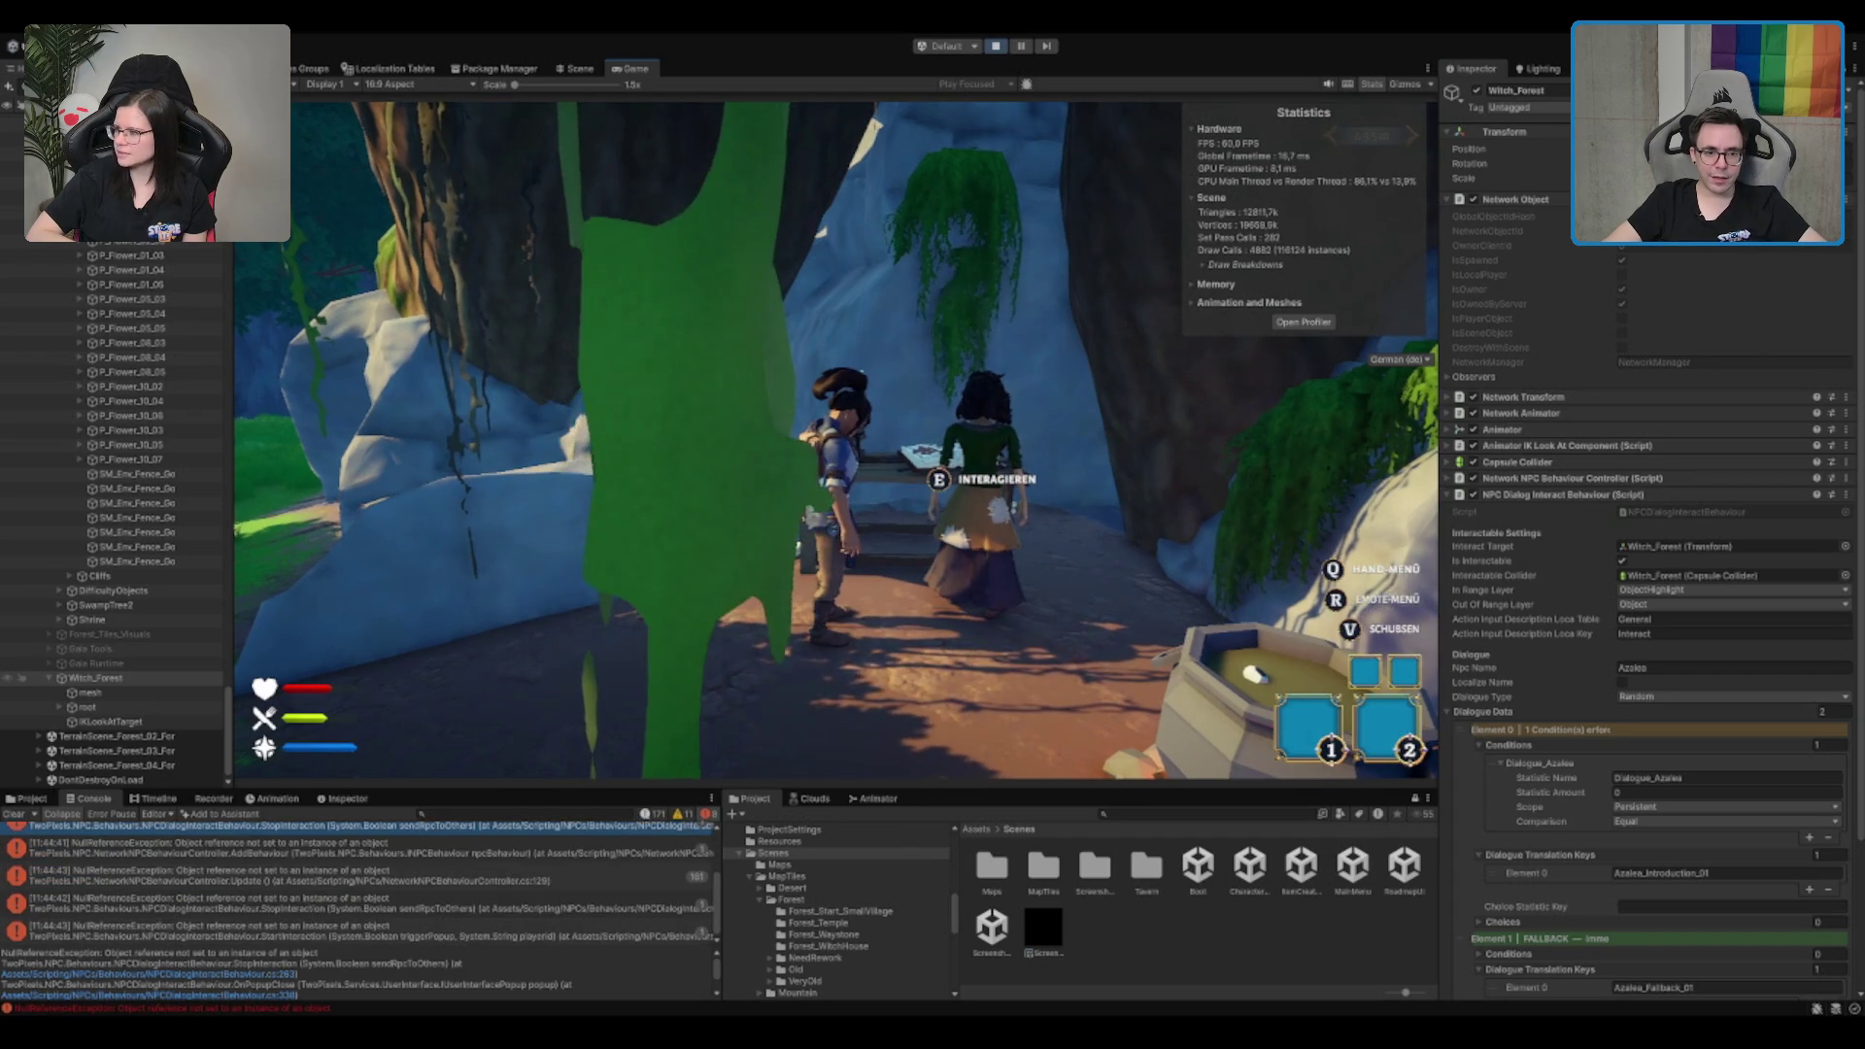
Step: Walk the character away from Azalea and select DifficultyObjects in the hierarchy
key("e")
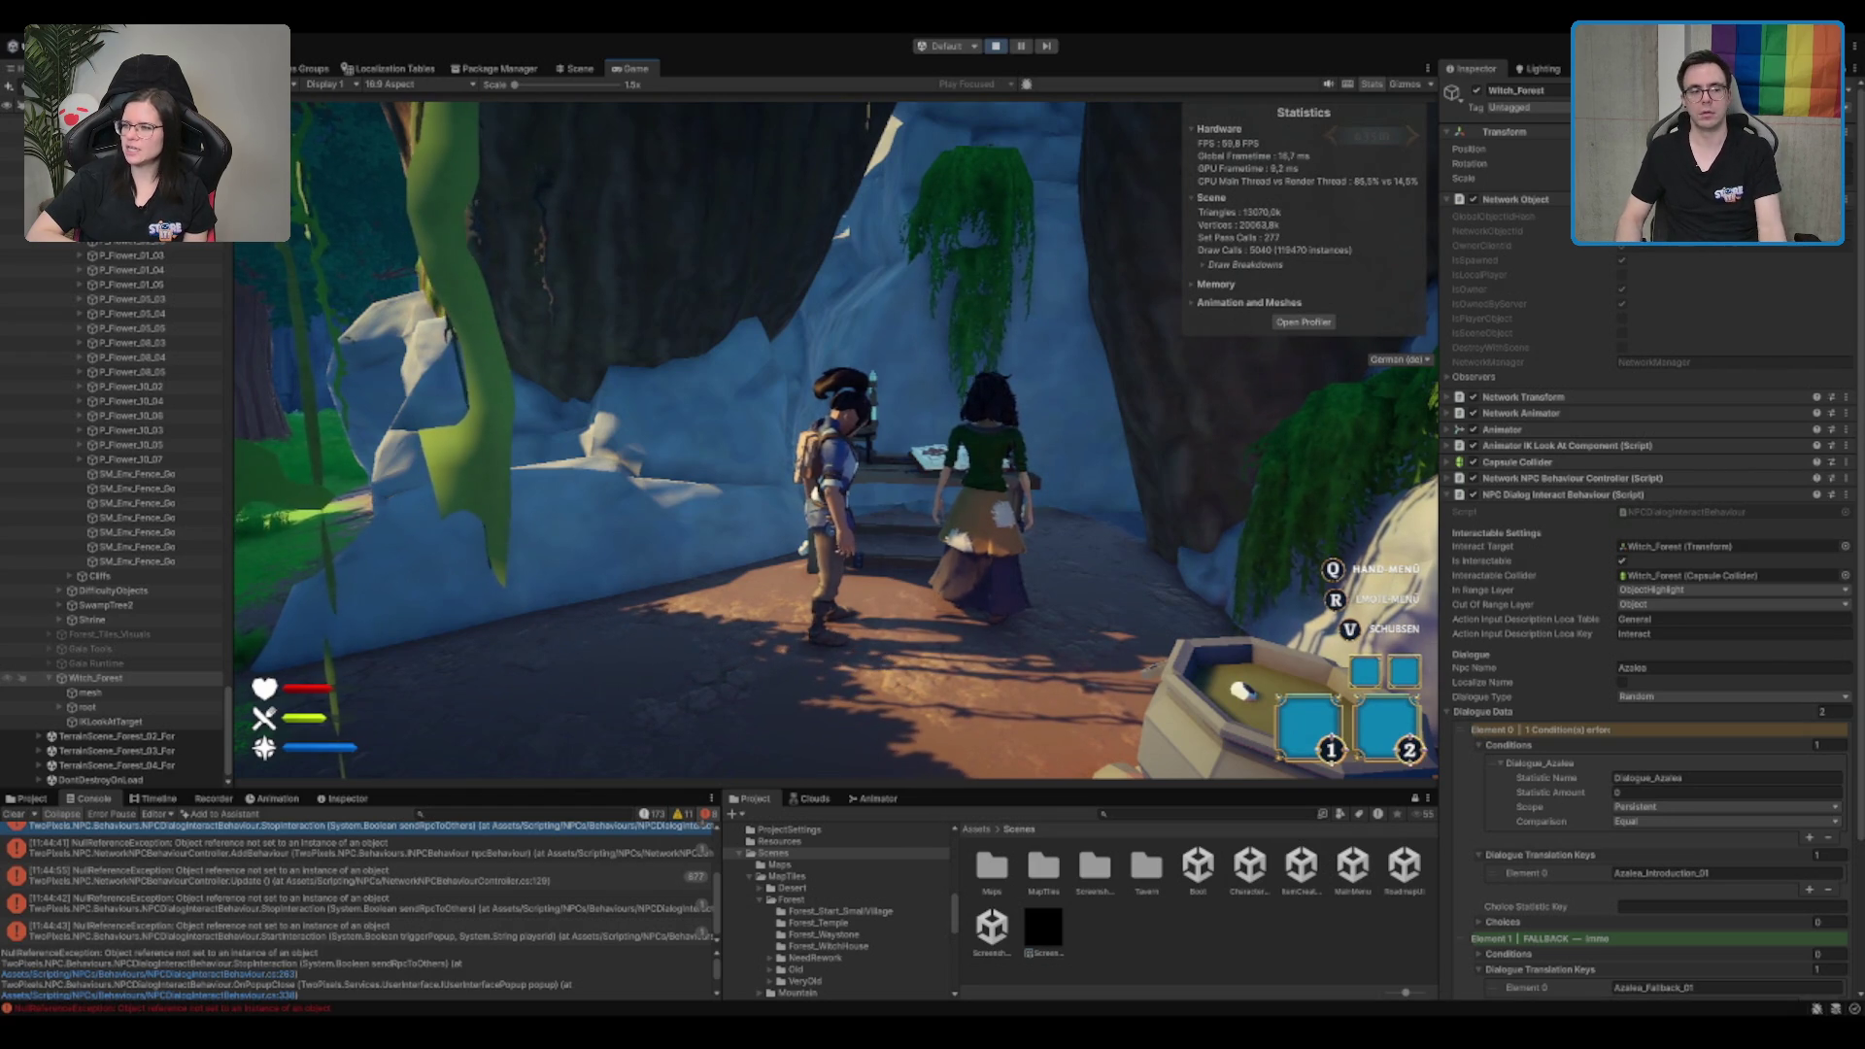
key("w")
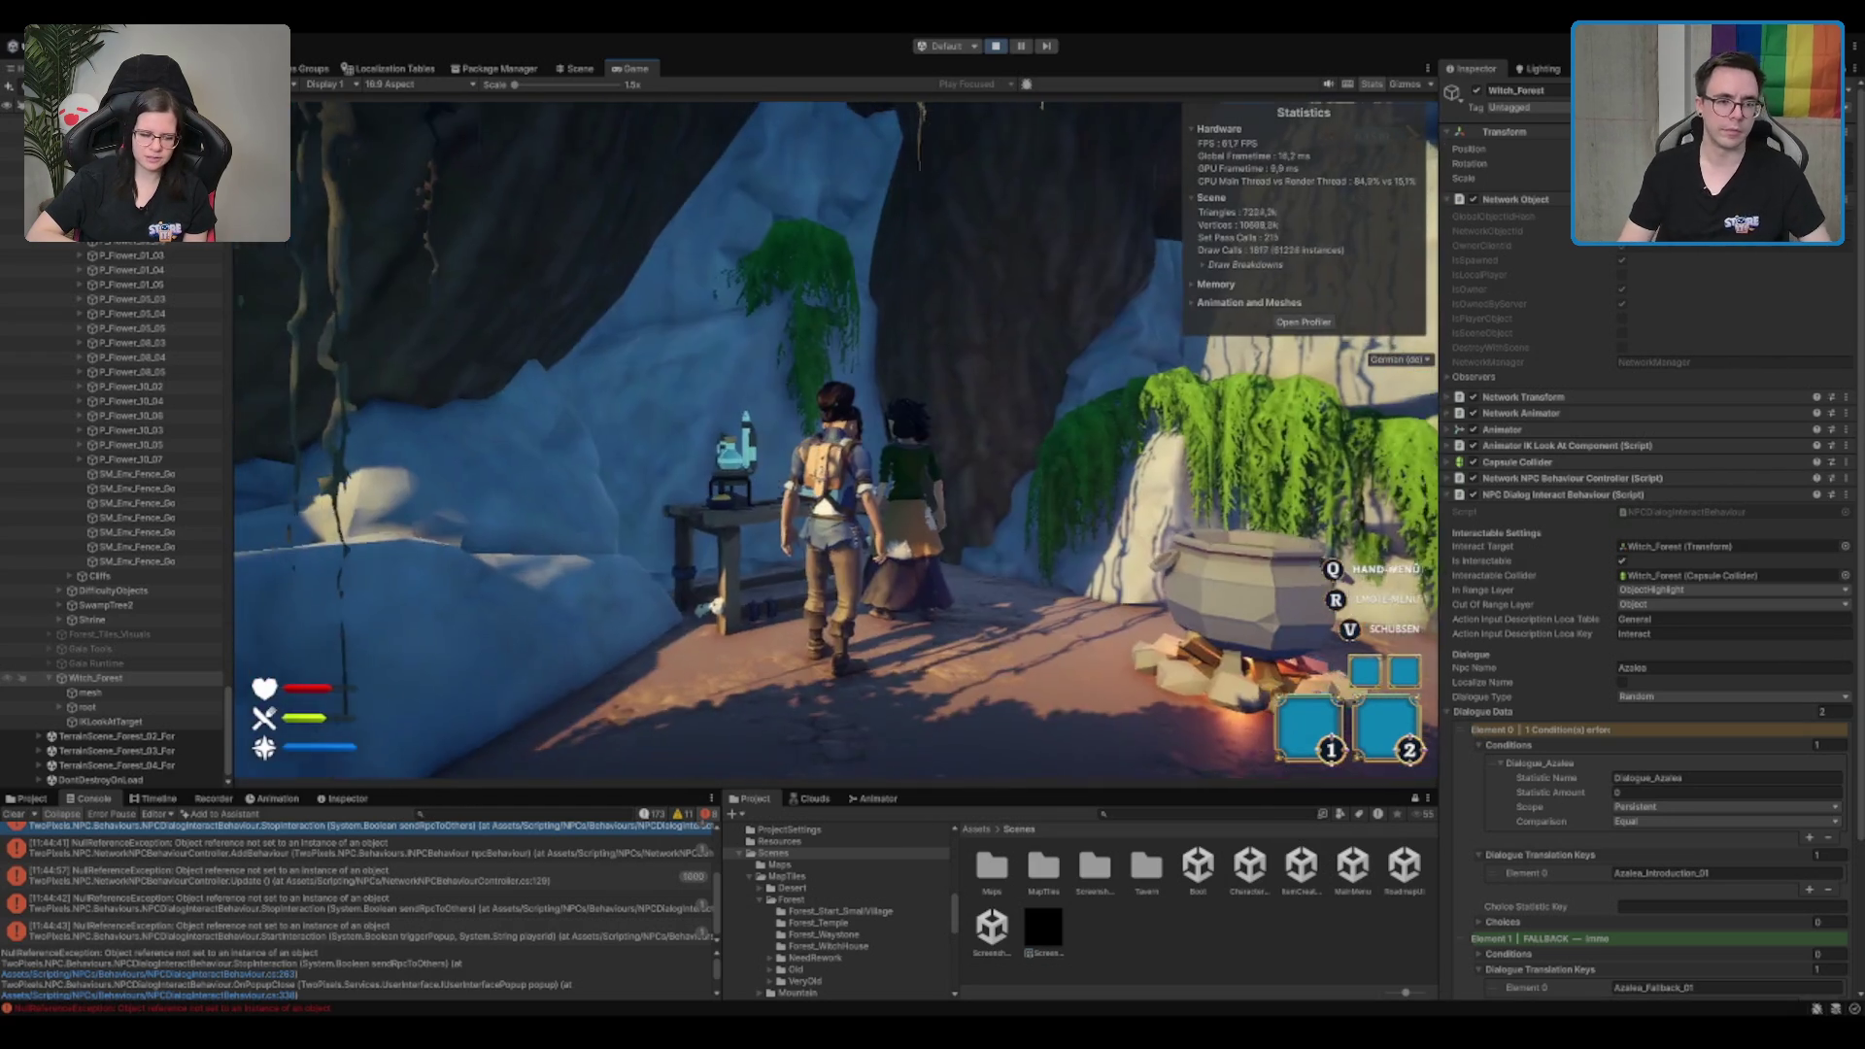
key("s")
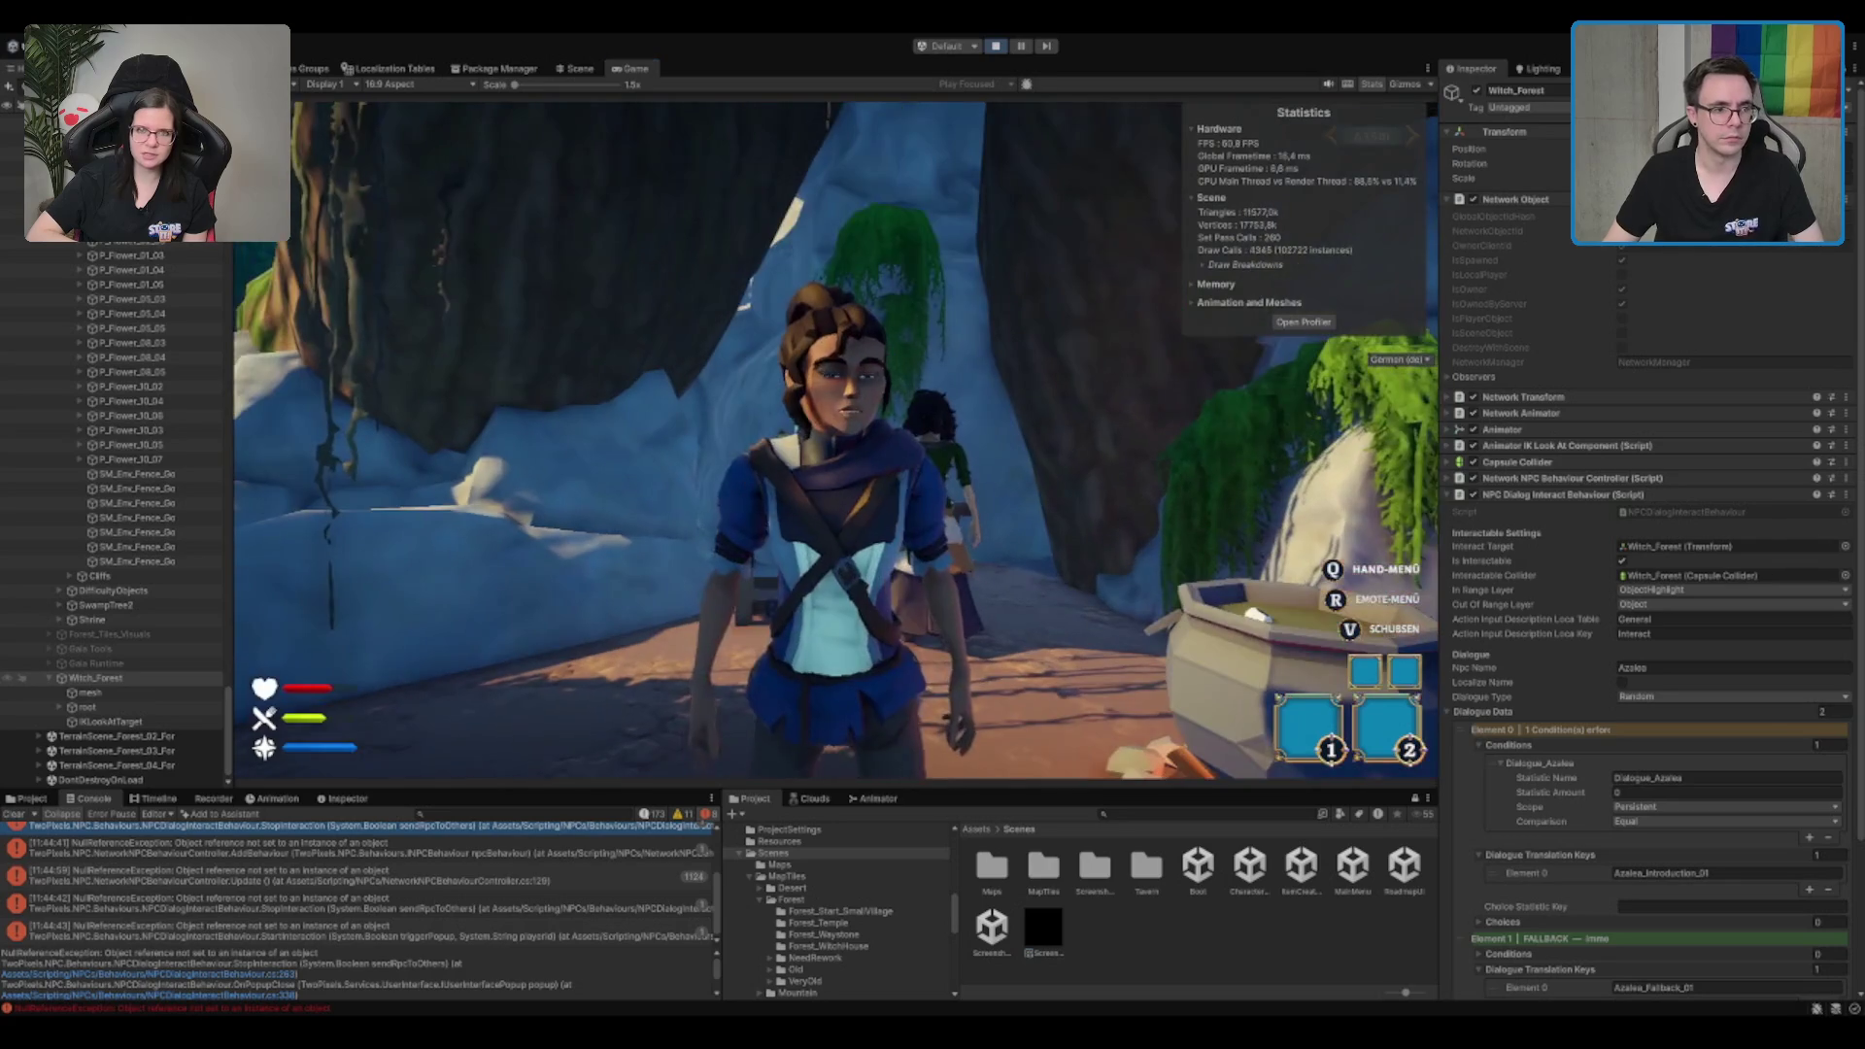
left_click(113, 589)
scroll(116, 515, "down", 10)
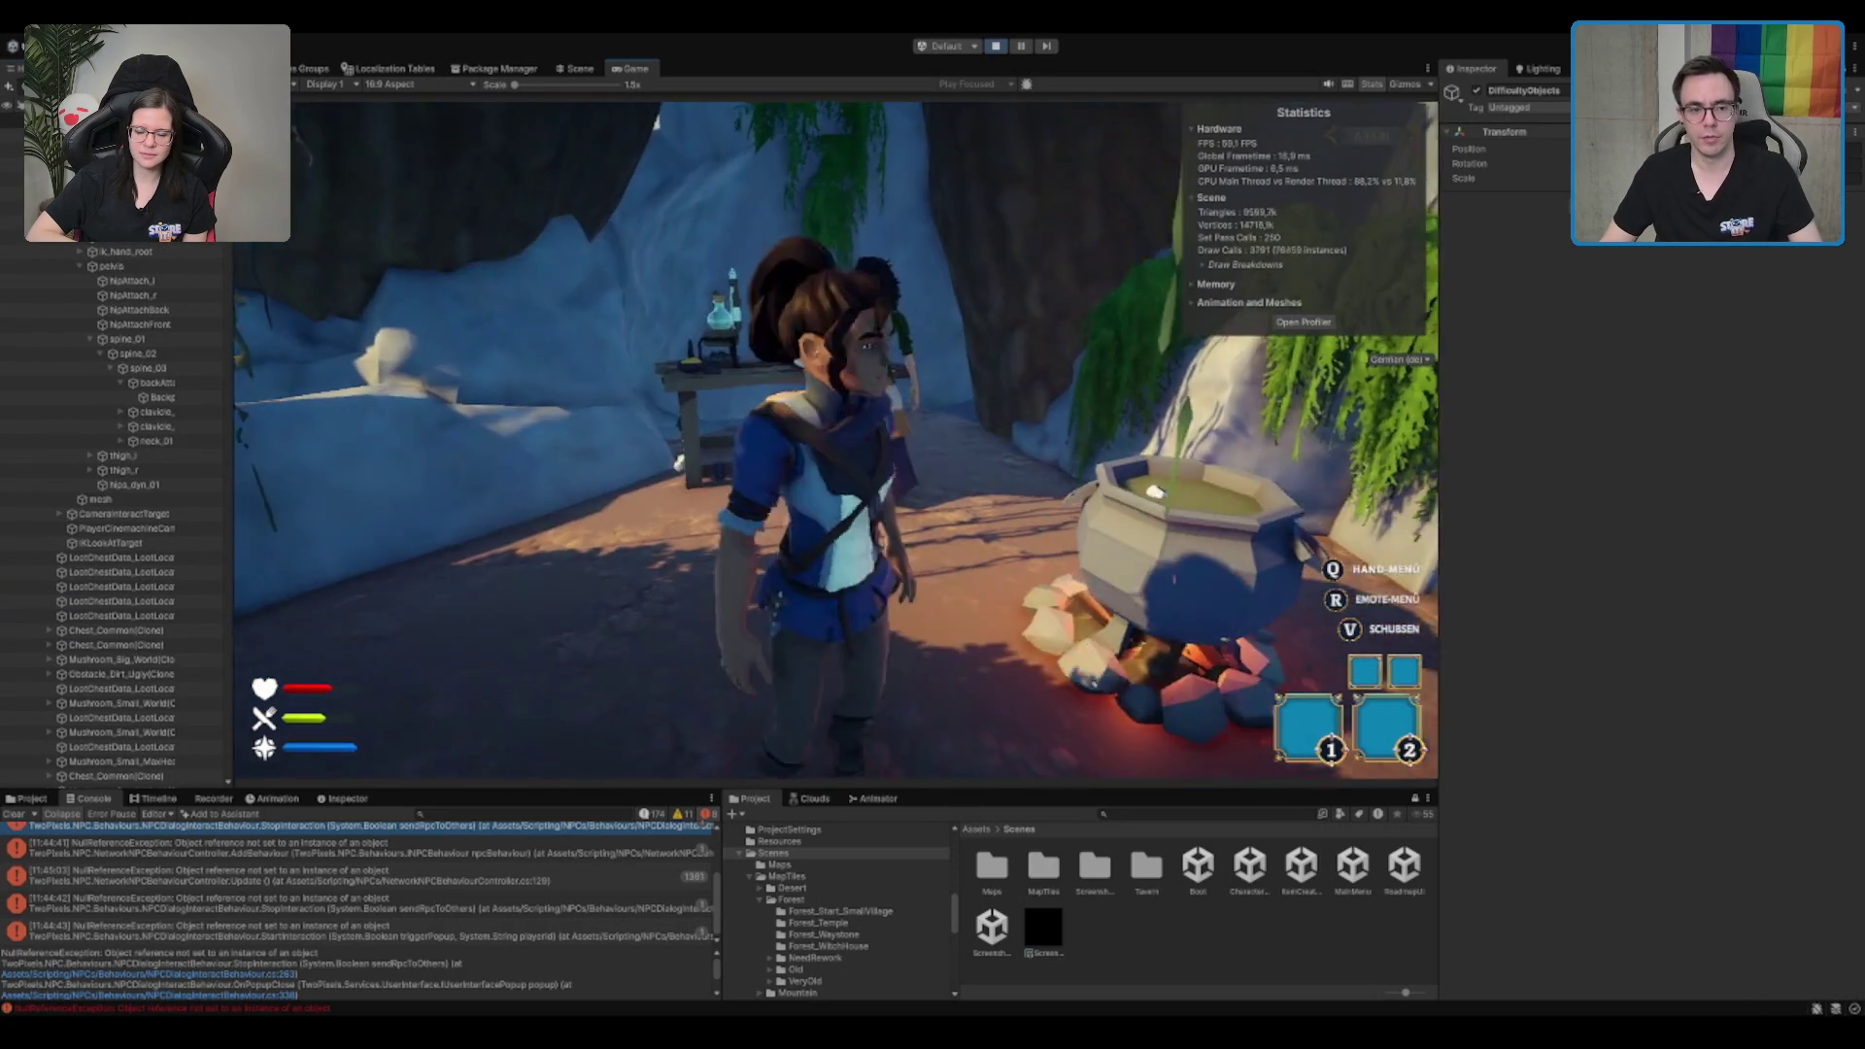
Step: Run along the forest path toward the rocky cliff and open the Hand-Menü with Q
key("w")
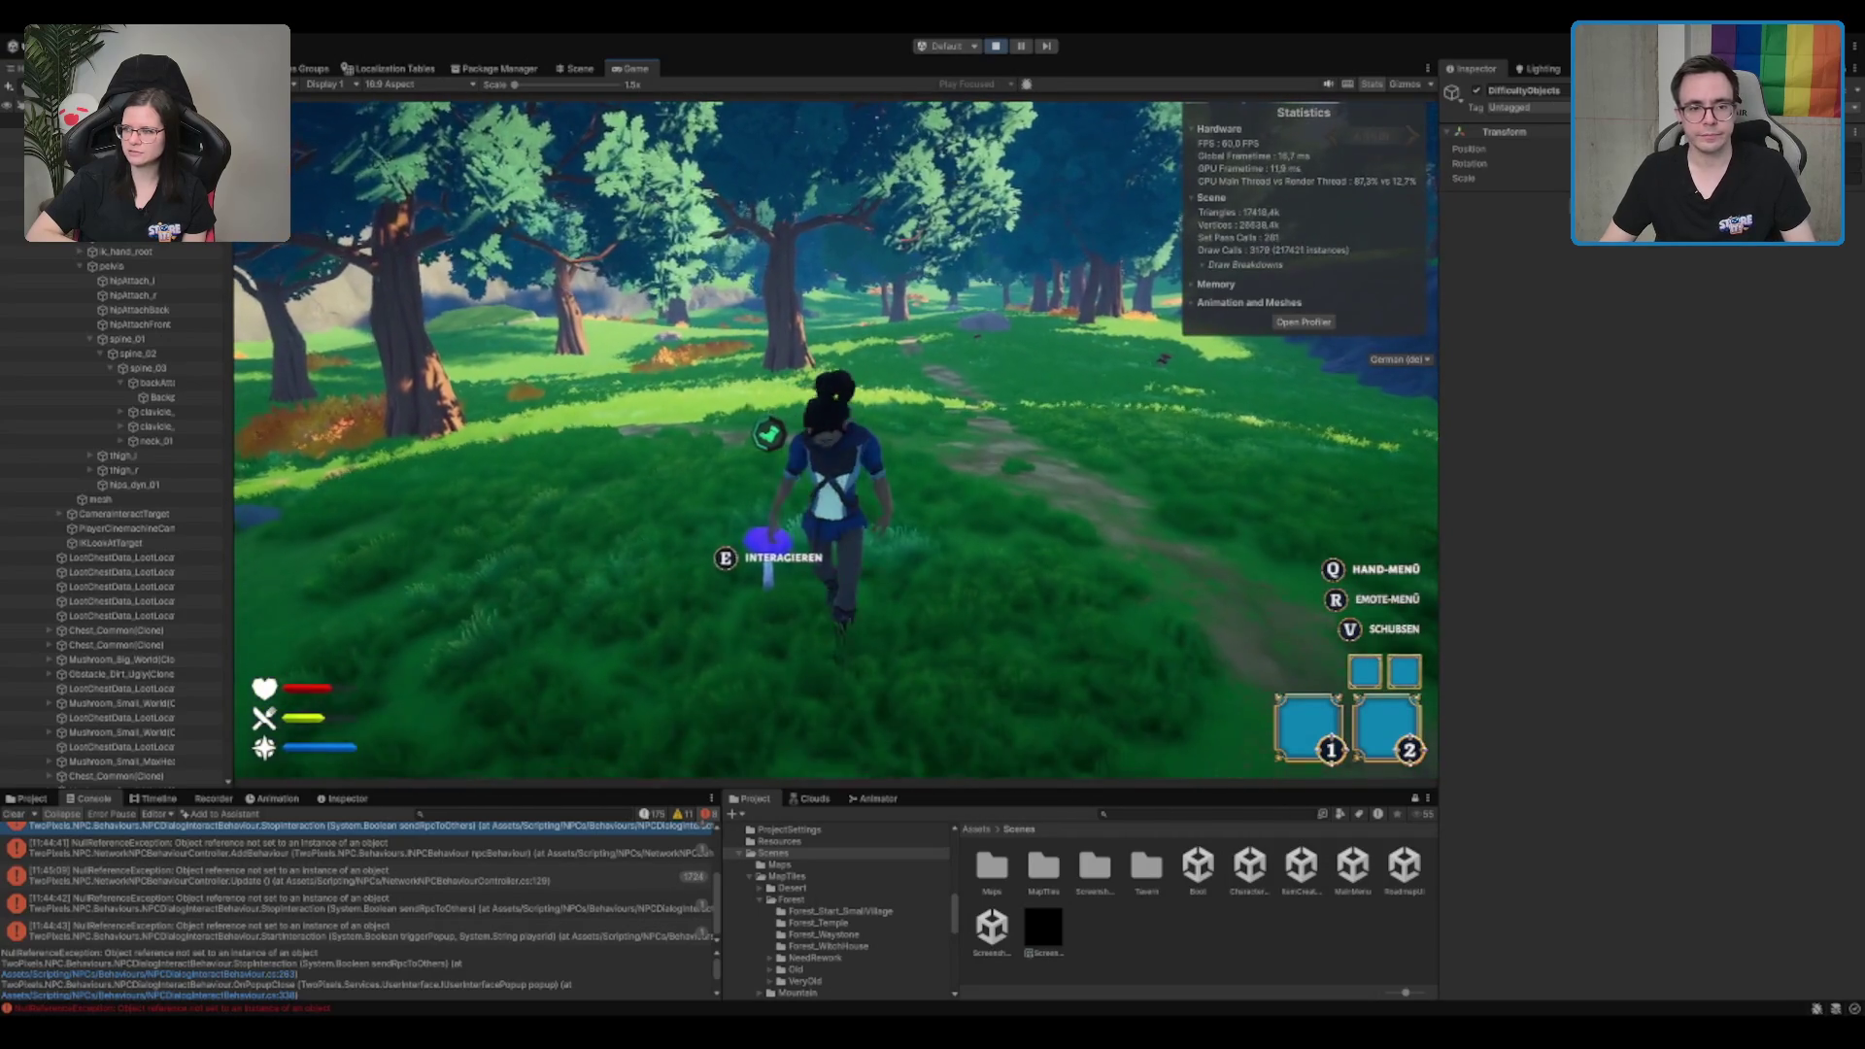
key("w")
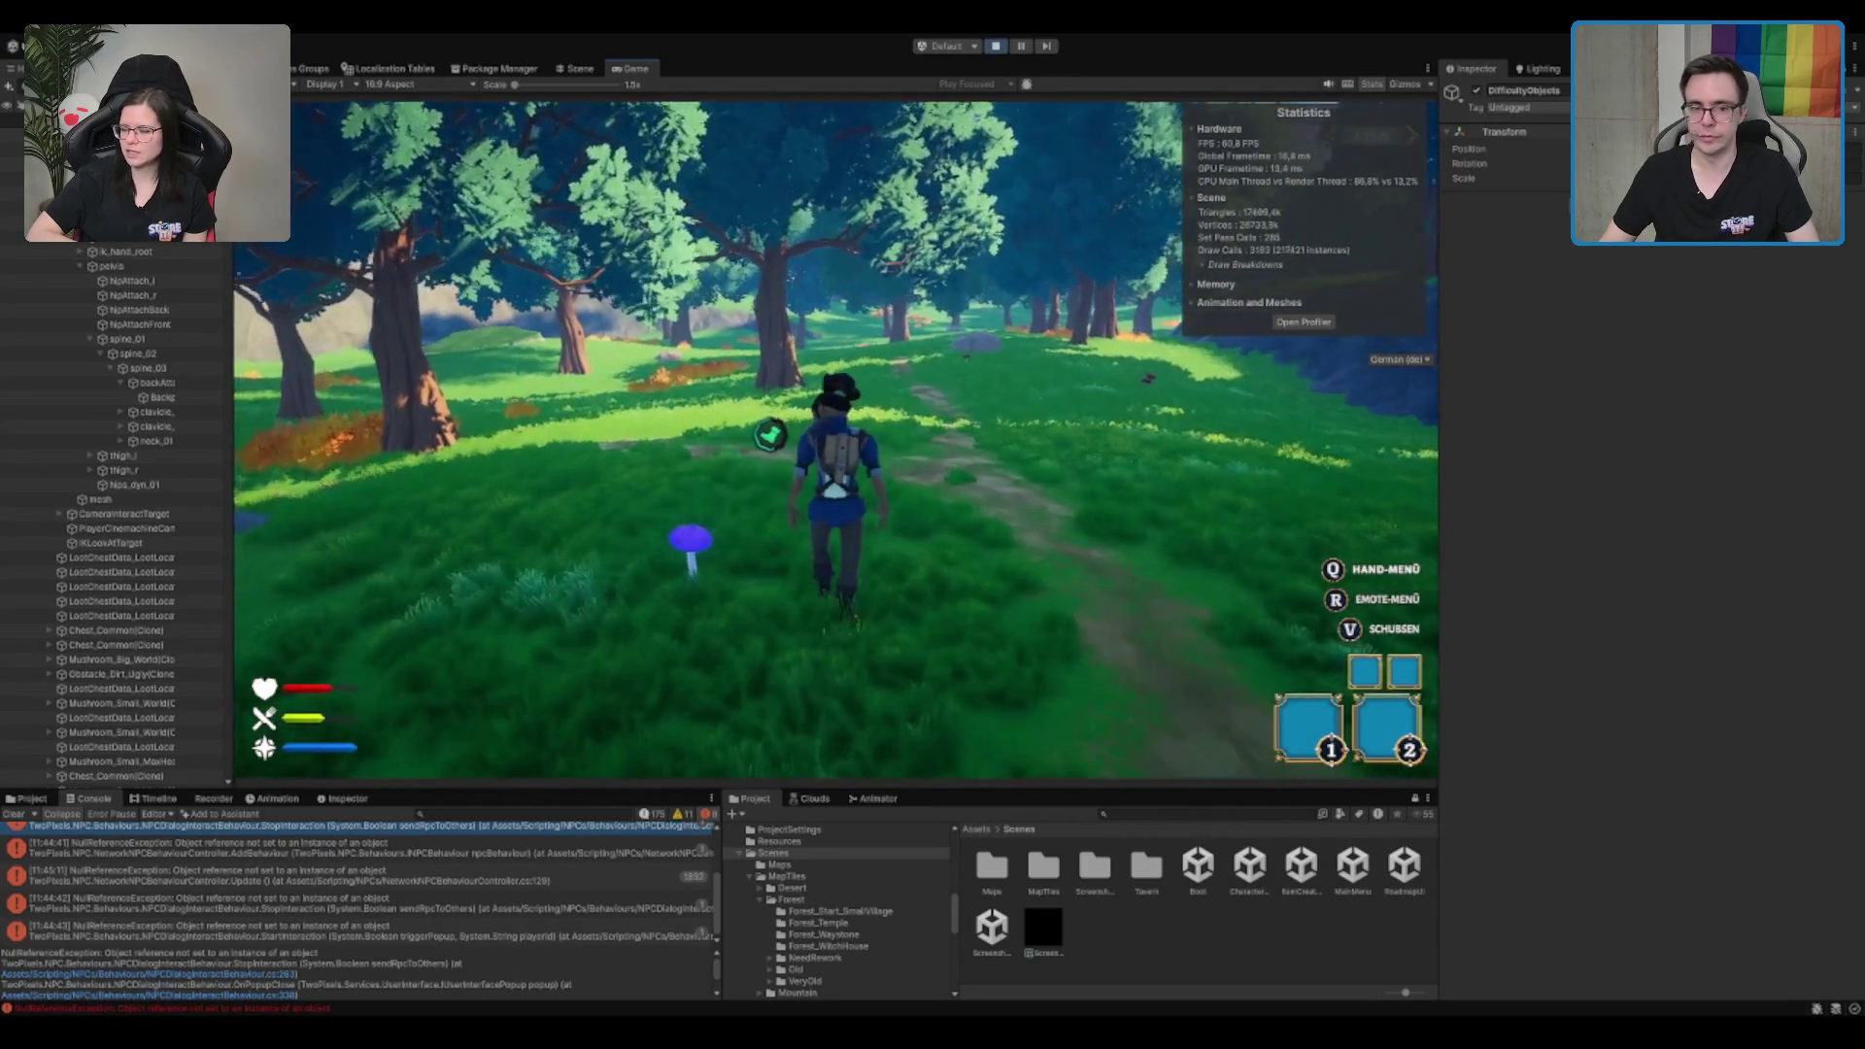
key("w")
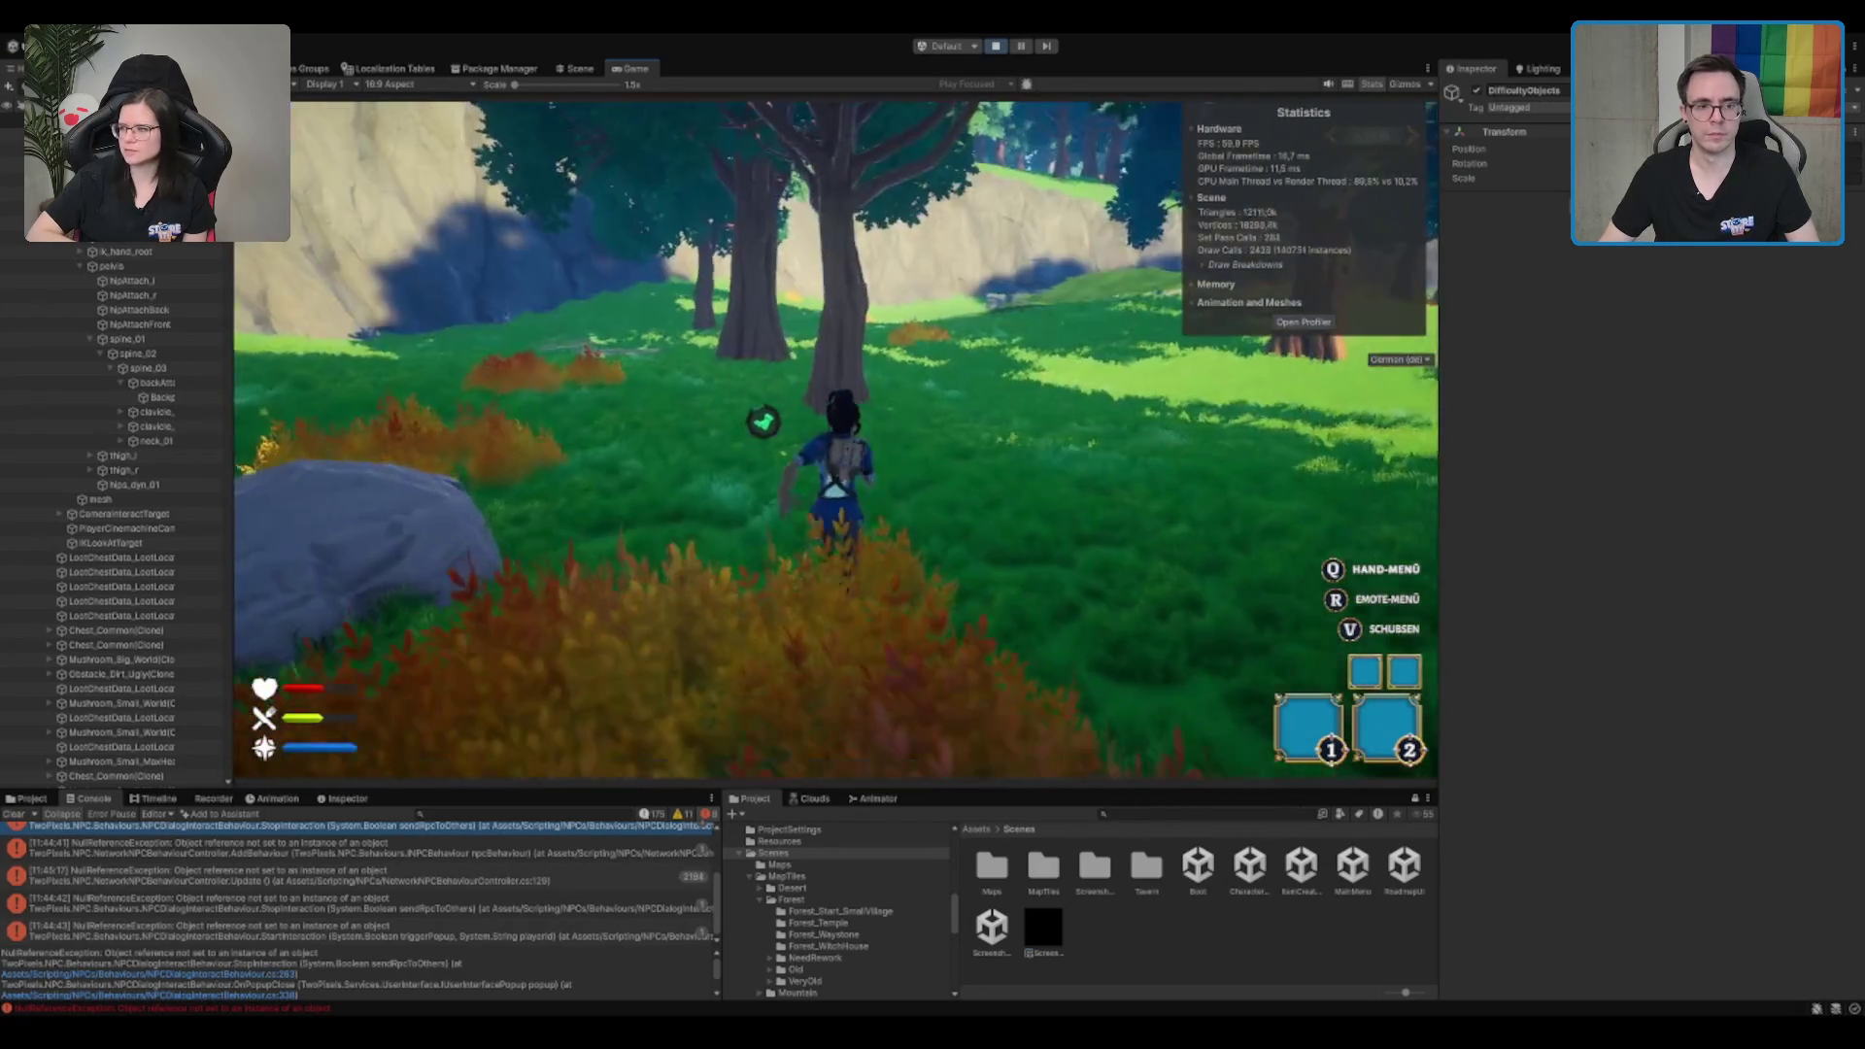
key("w")
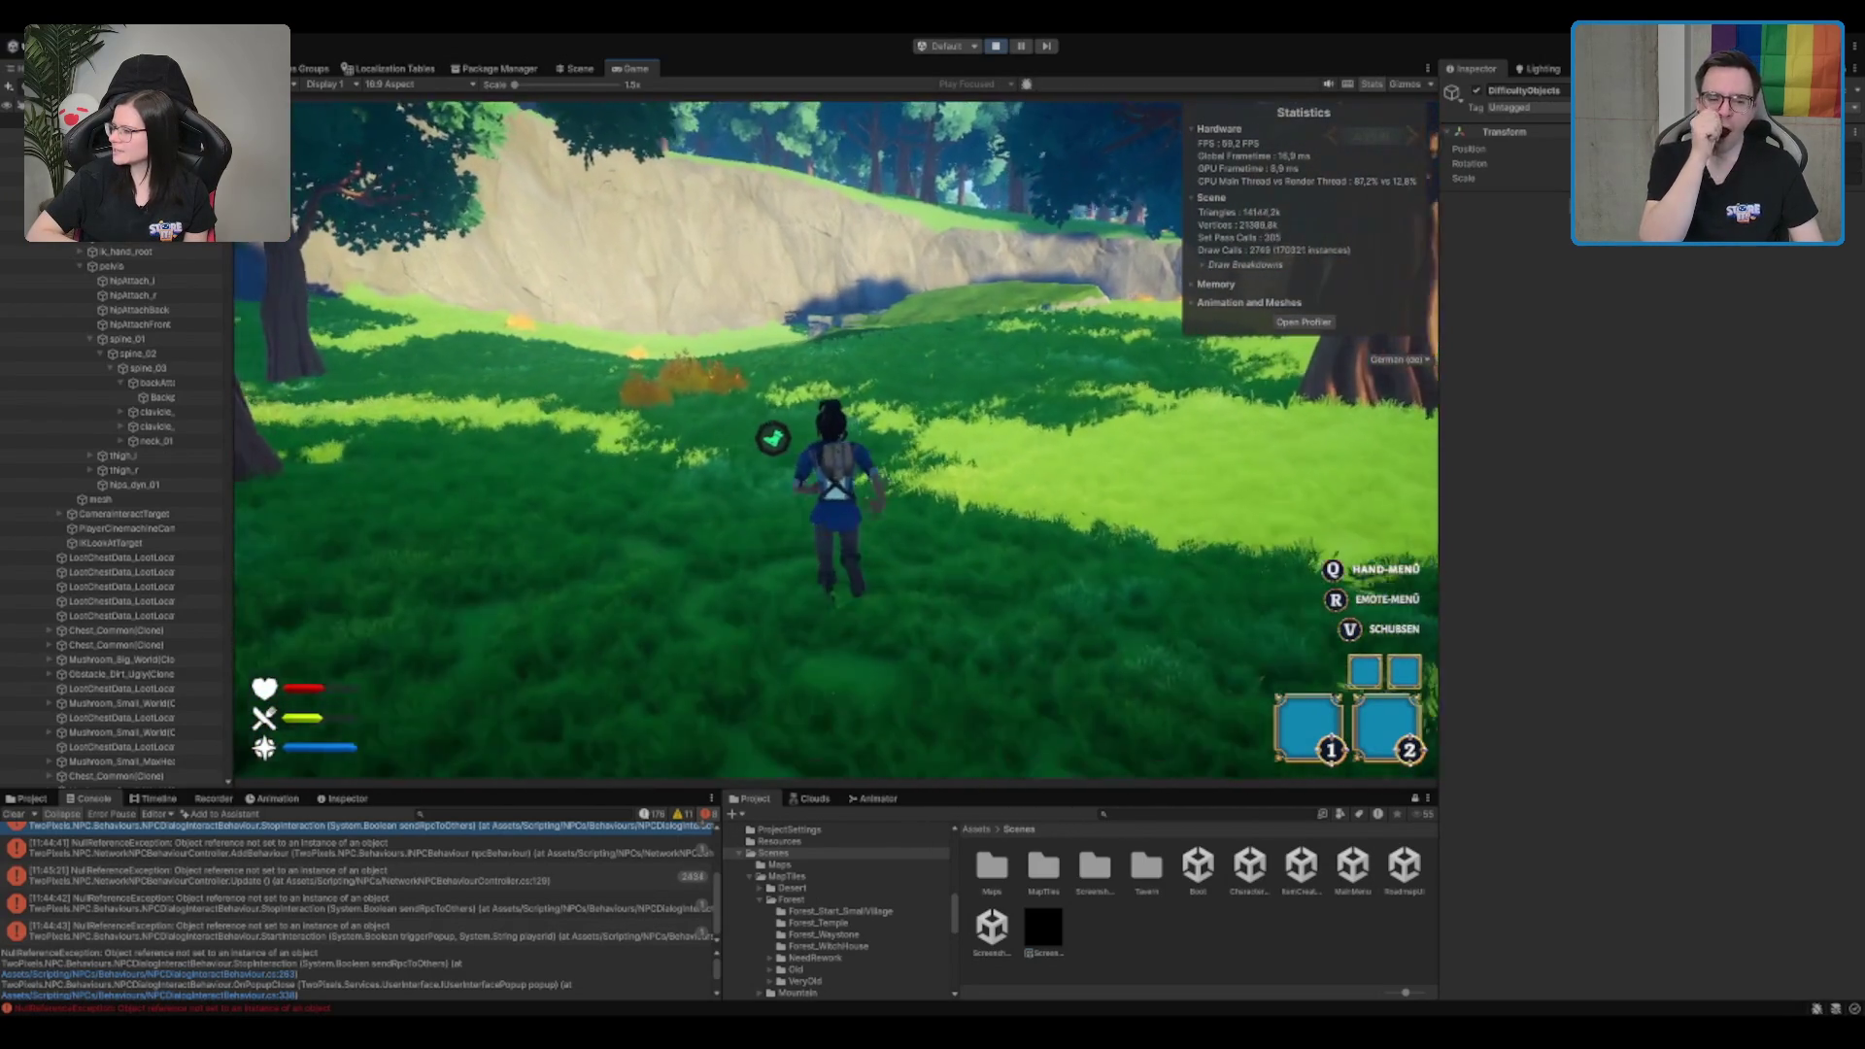
key("q")
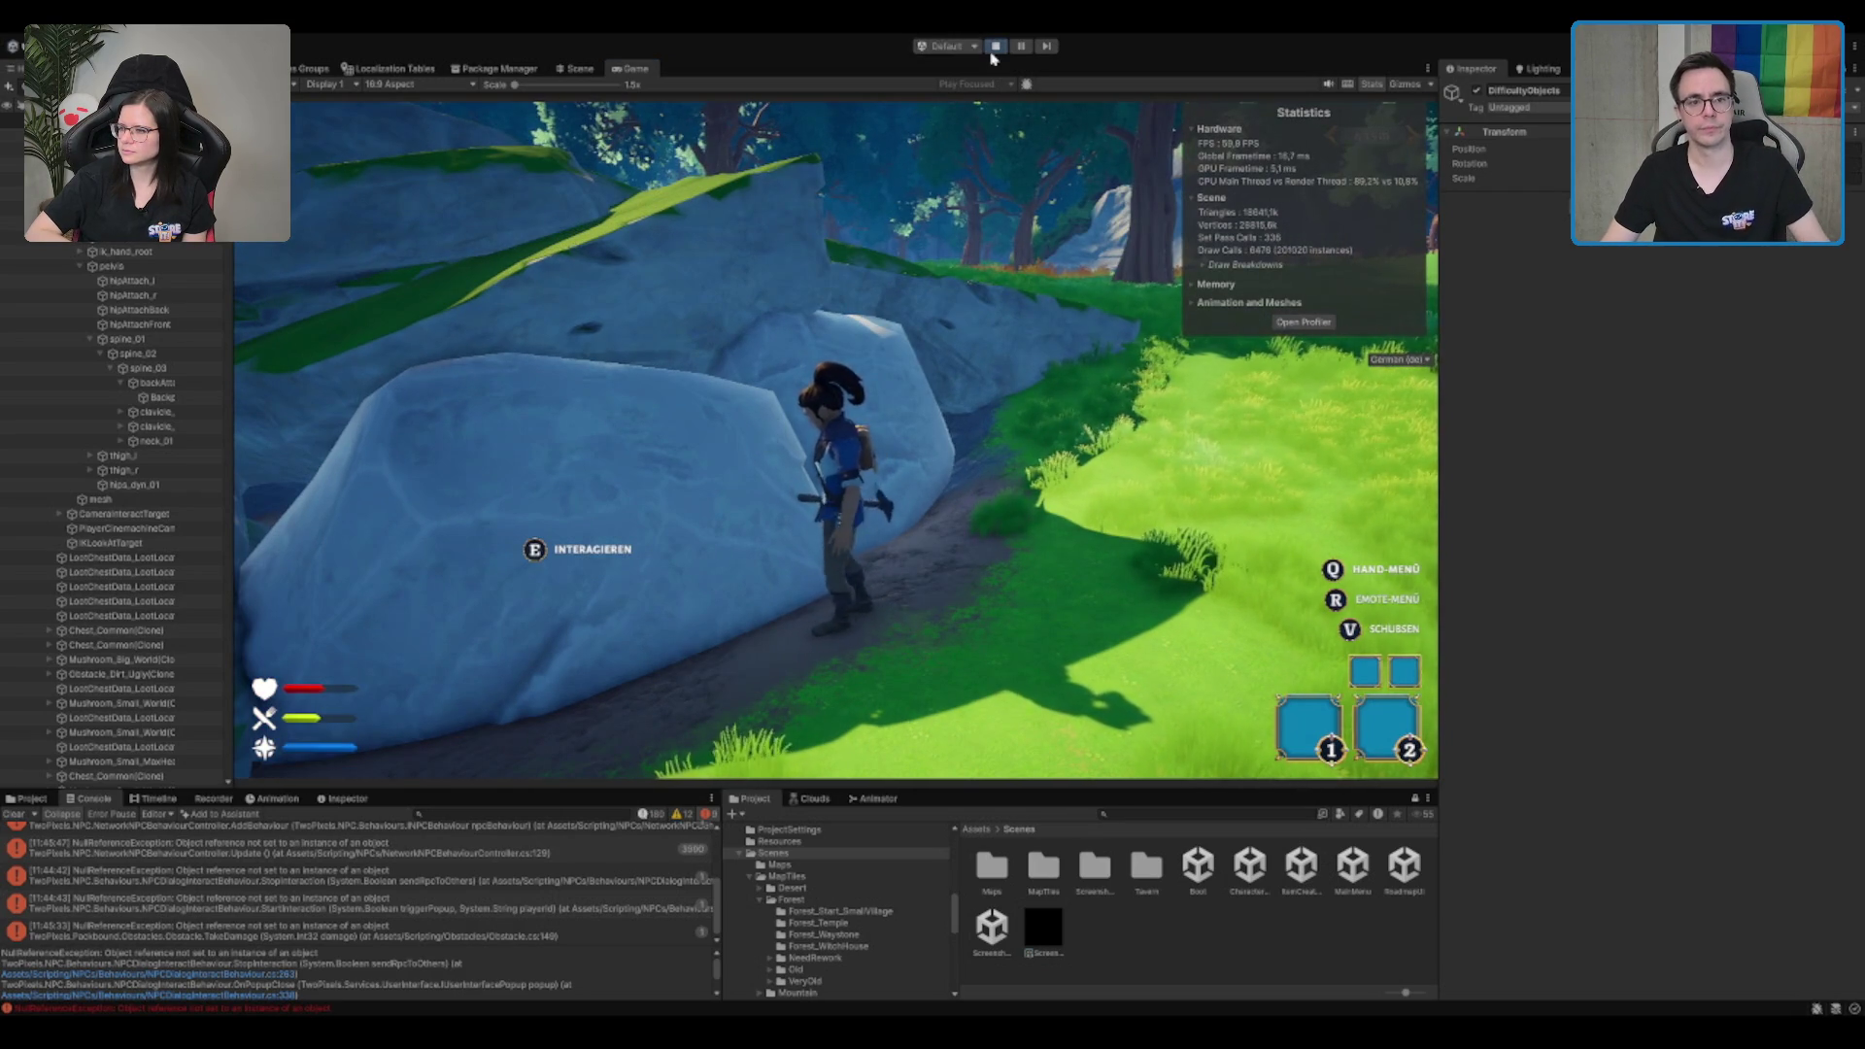
Step: Exit Play mode, select the Boot scene, hide the Stats overlay, and leave the Scene view active
left_click(996, 46)
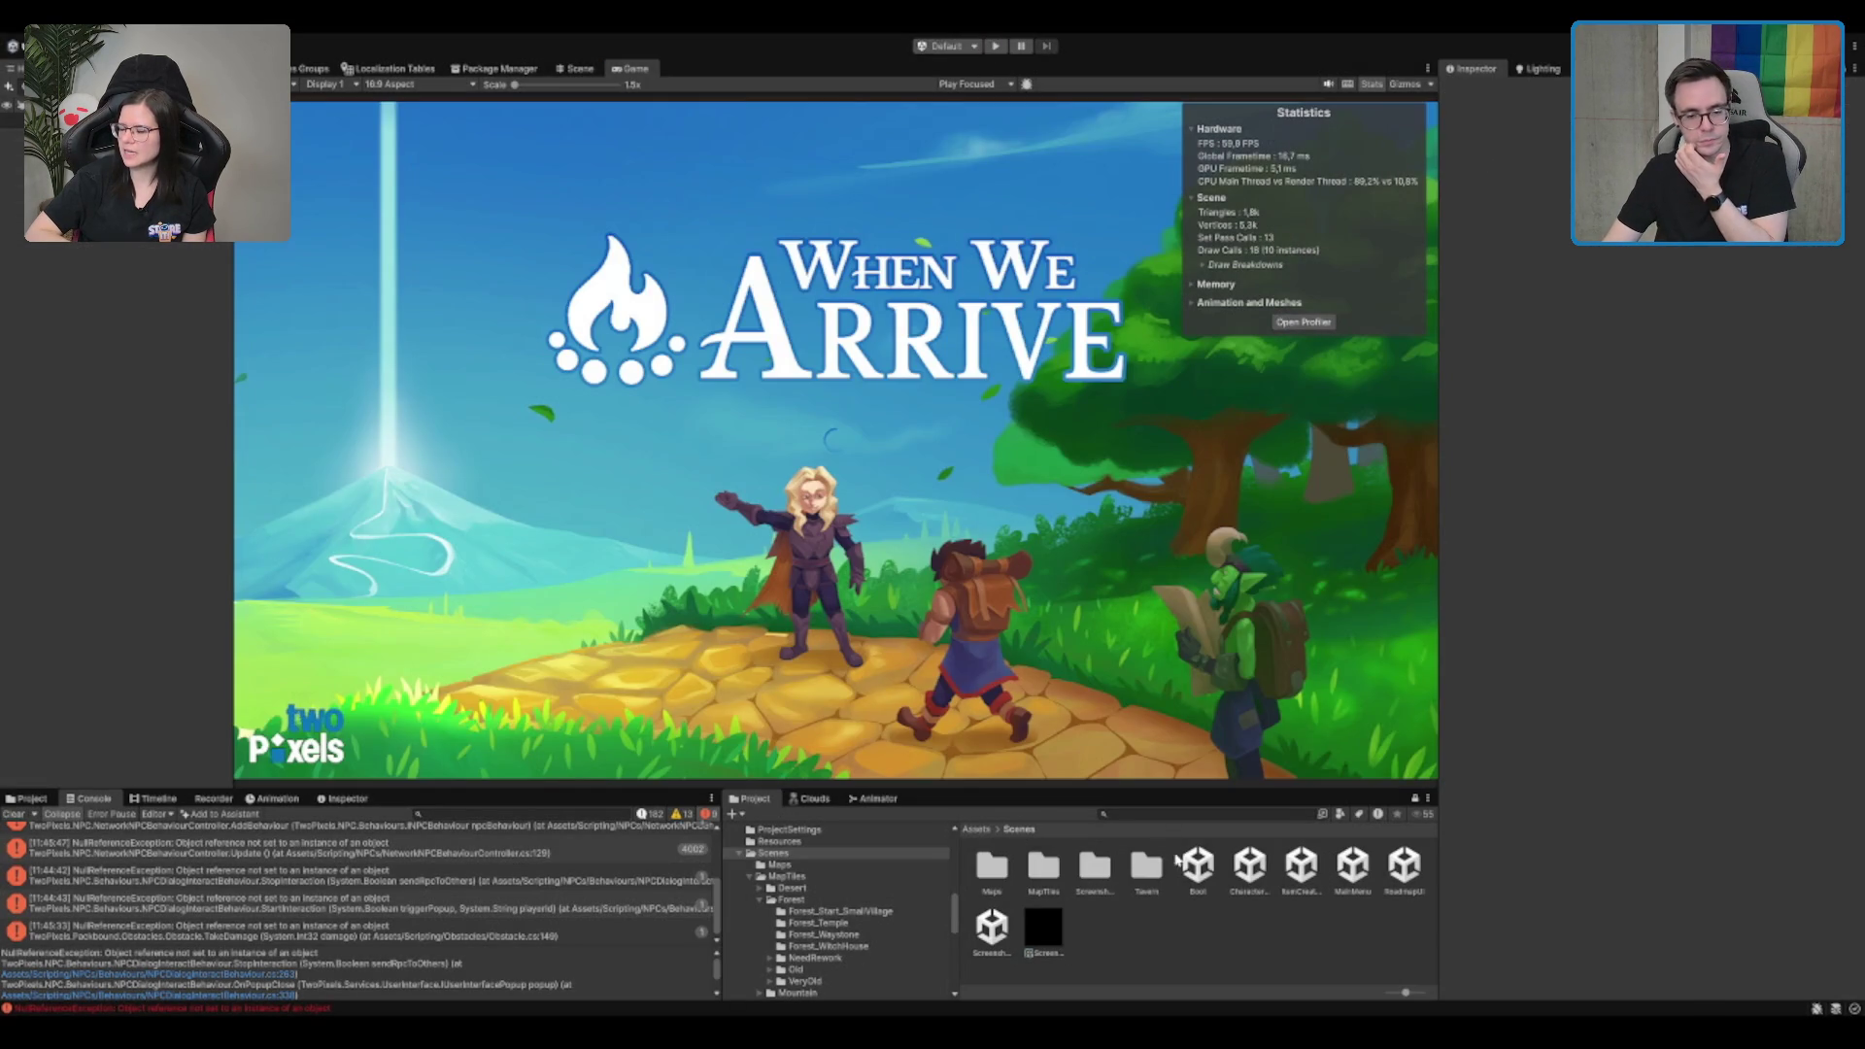
left_click(1196, 865)
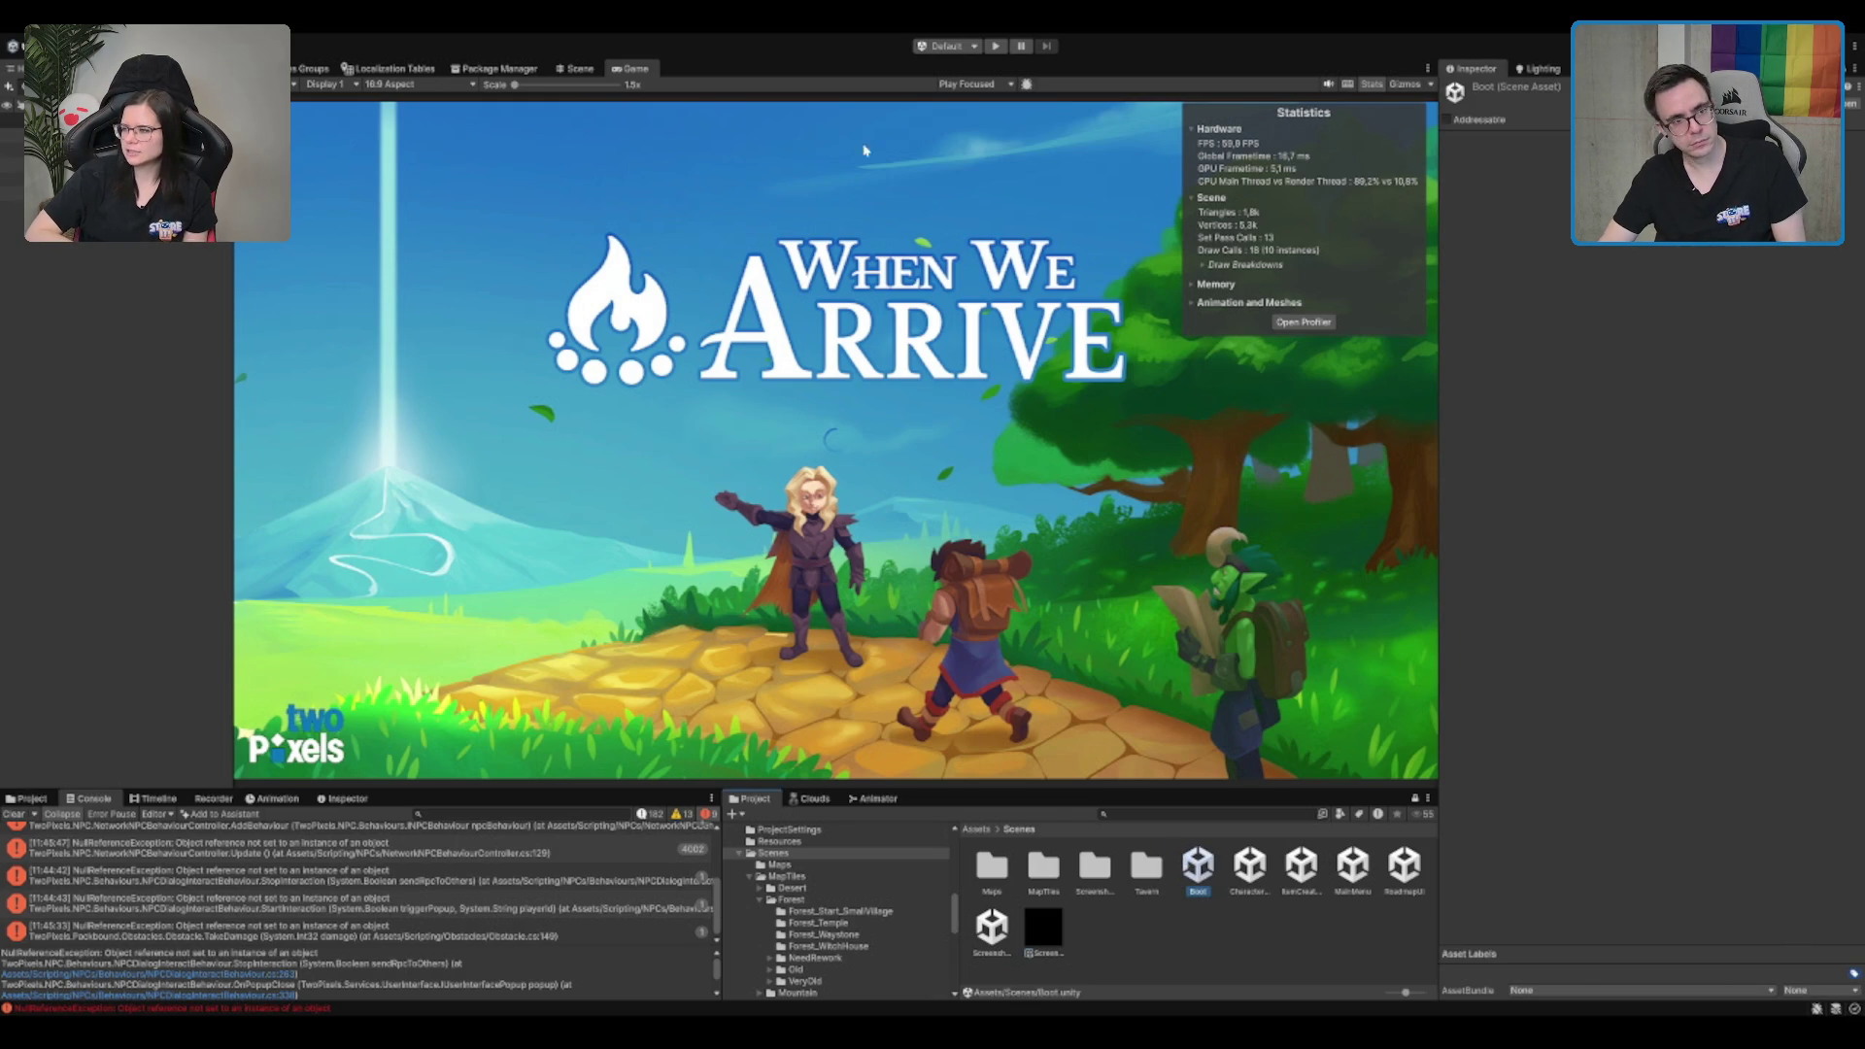
left_click(575, 68)
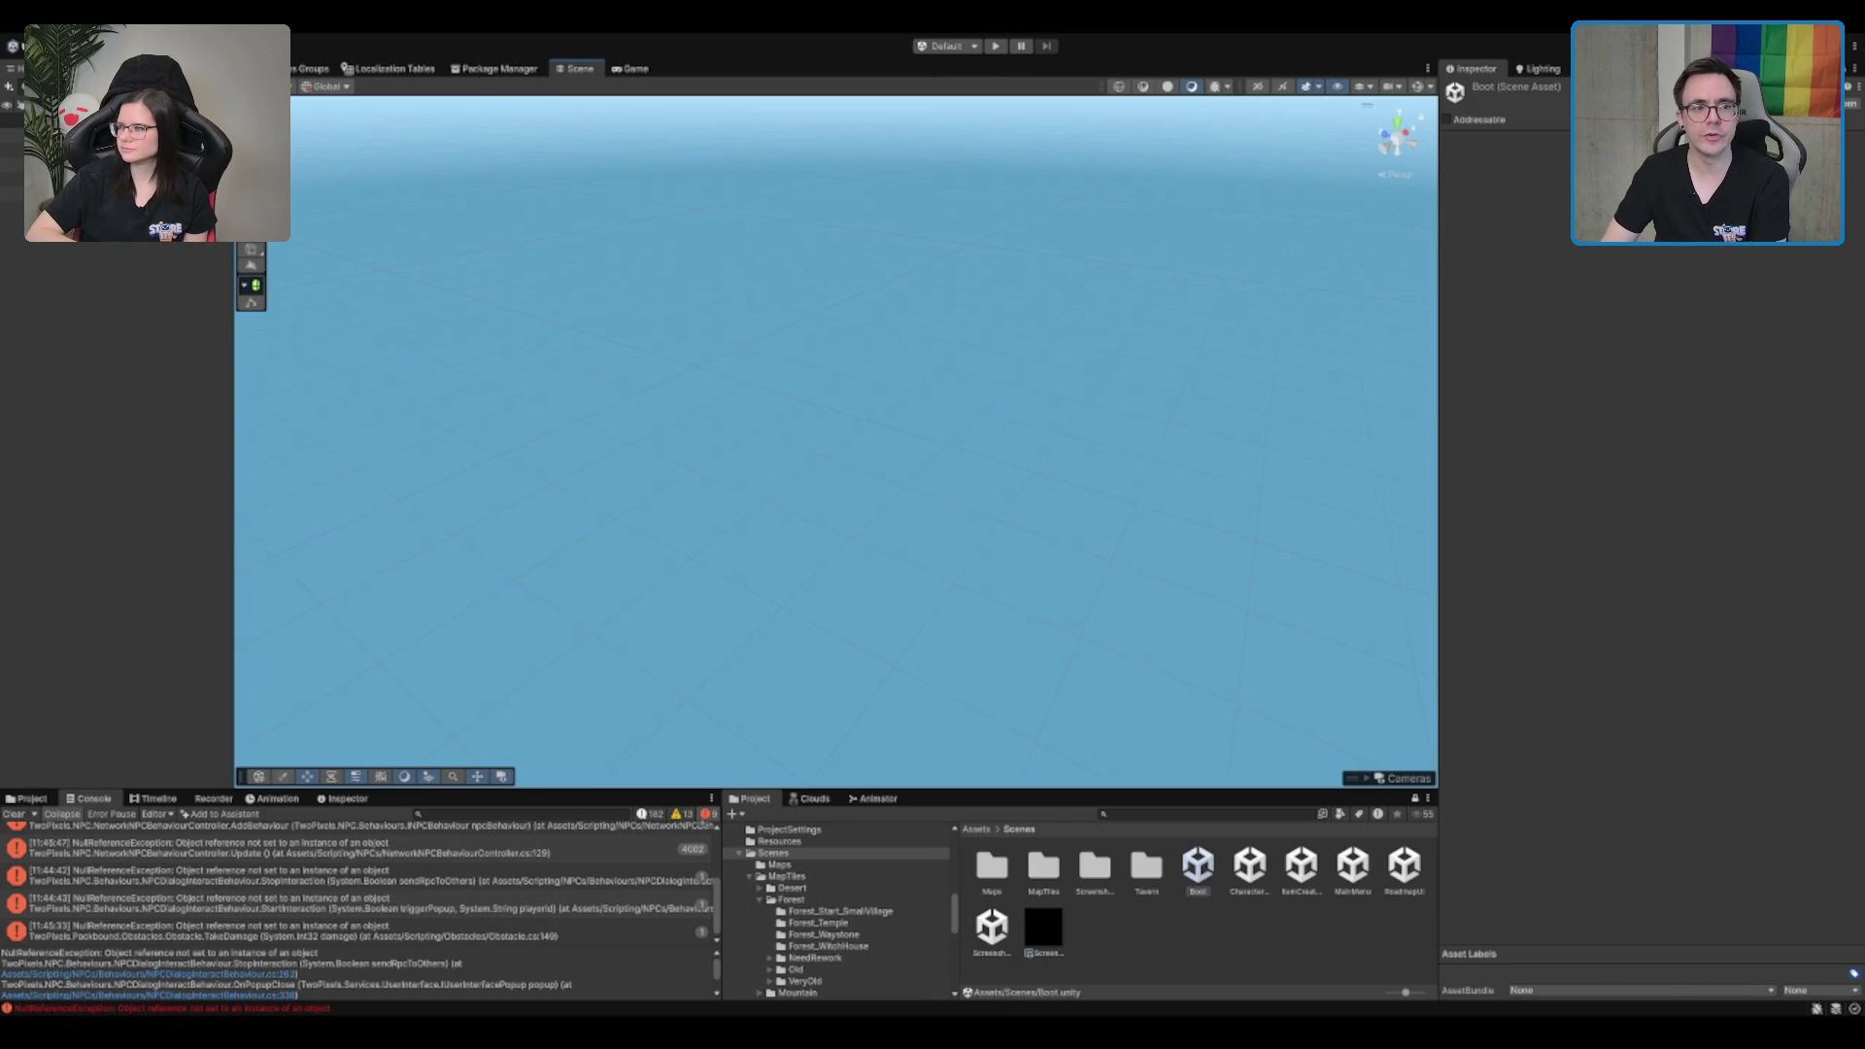
left_click(633, 68)
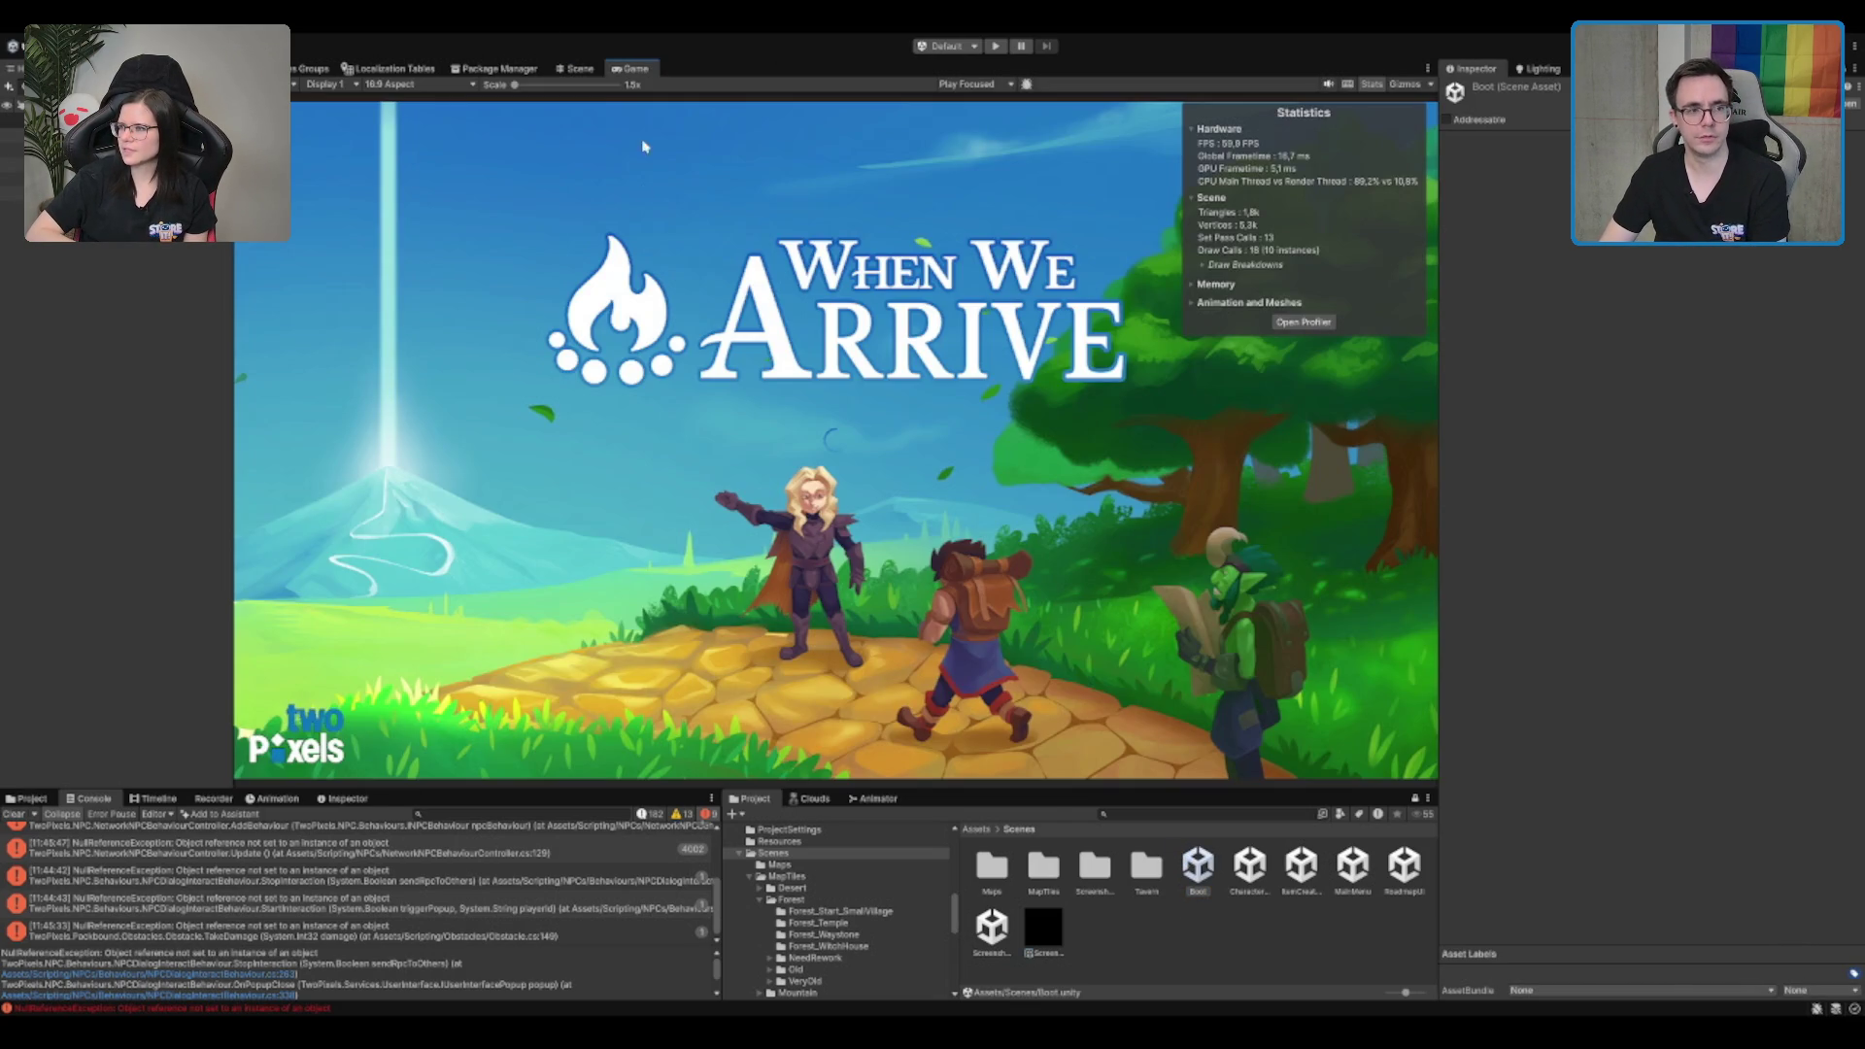
left_click(1372, 86)
left_click(495, 68)
left_click(575, 68)
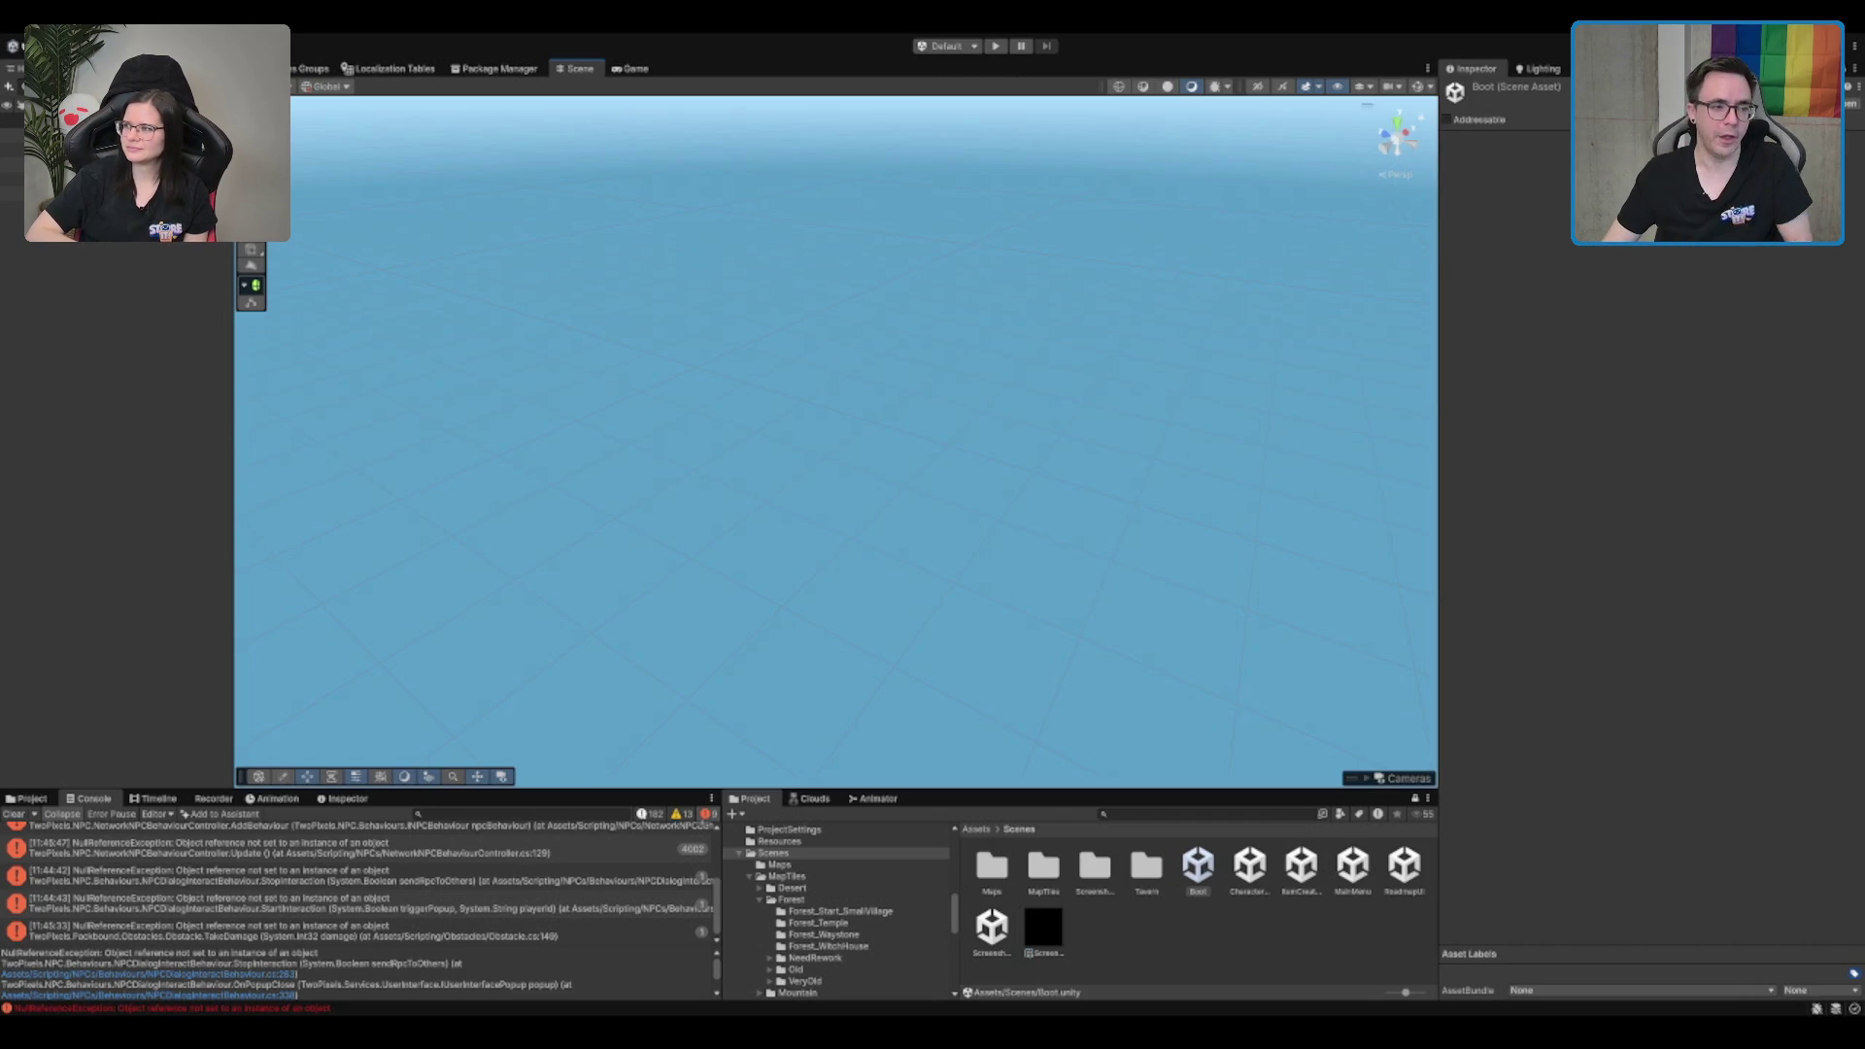
Step: Browse Scenes into MapTiles > Forest > Forest_WitchHouse and clear the console errors
left_click(1049, 933)
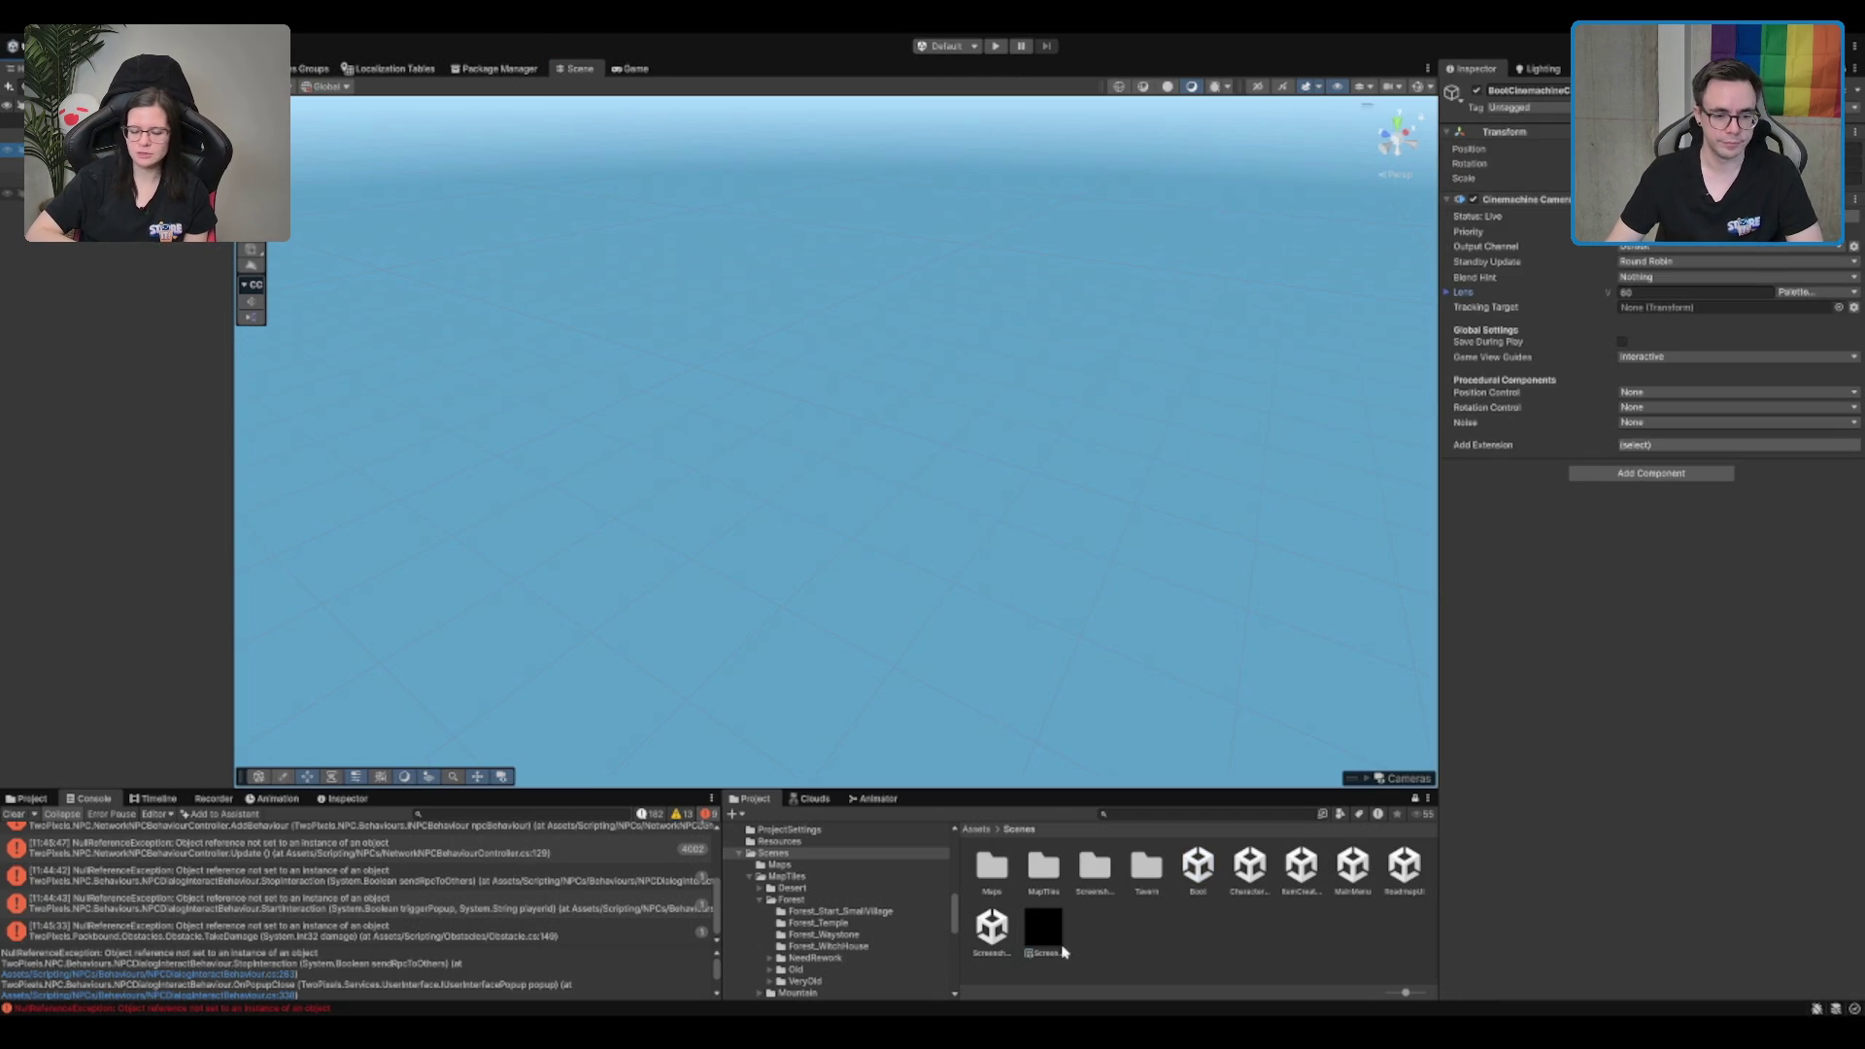
left_click(1153, 870)
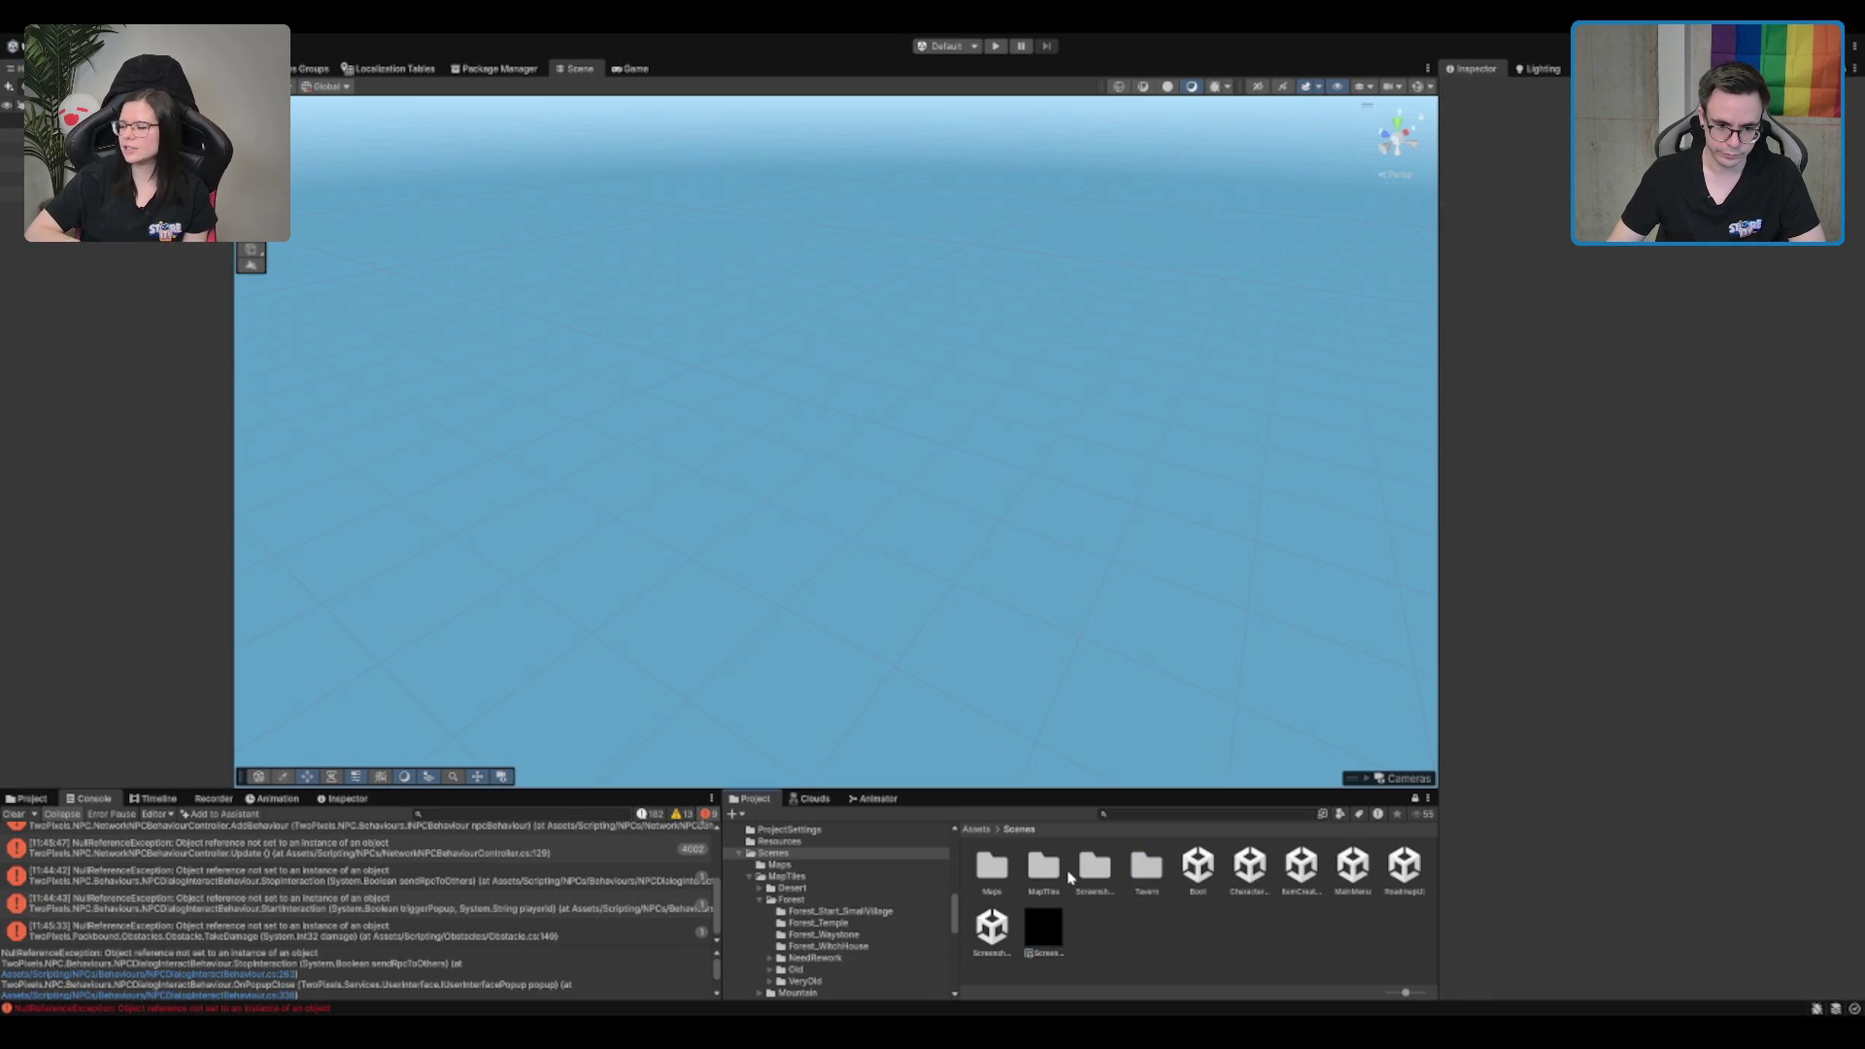
double_click(1050, 872)
double_click(1046, 879)
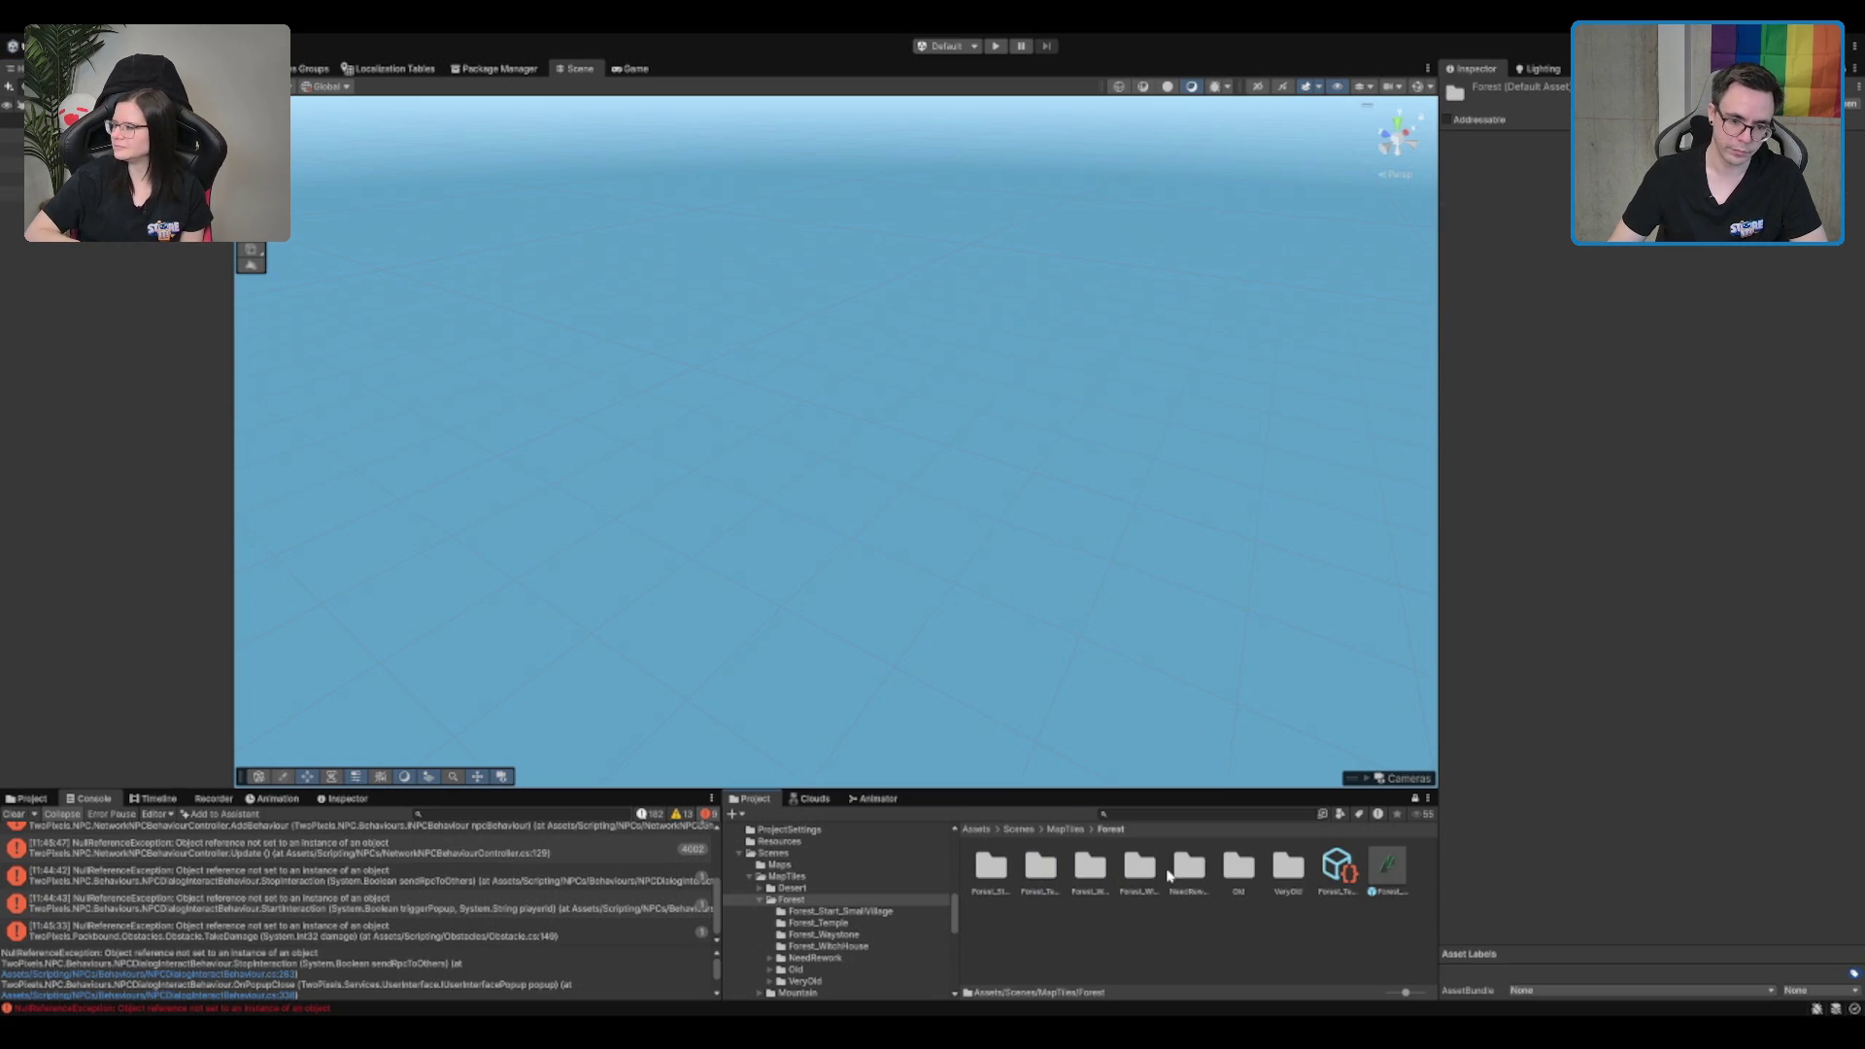
double_click(1151, 871)
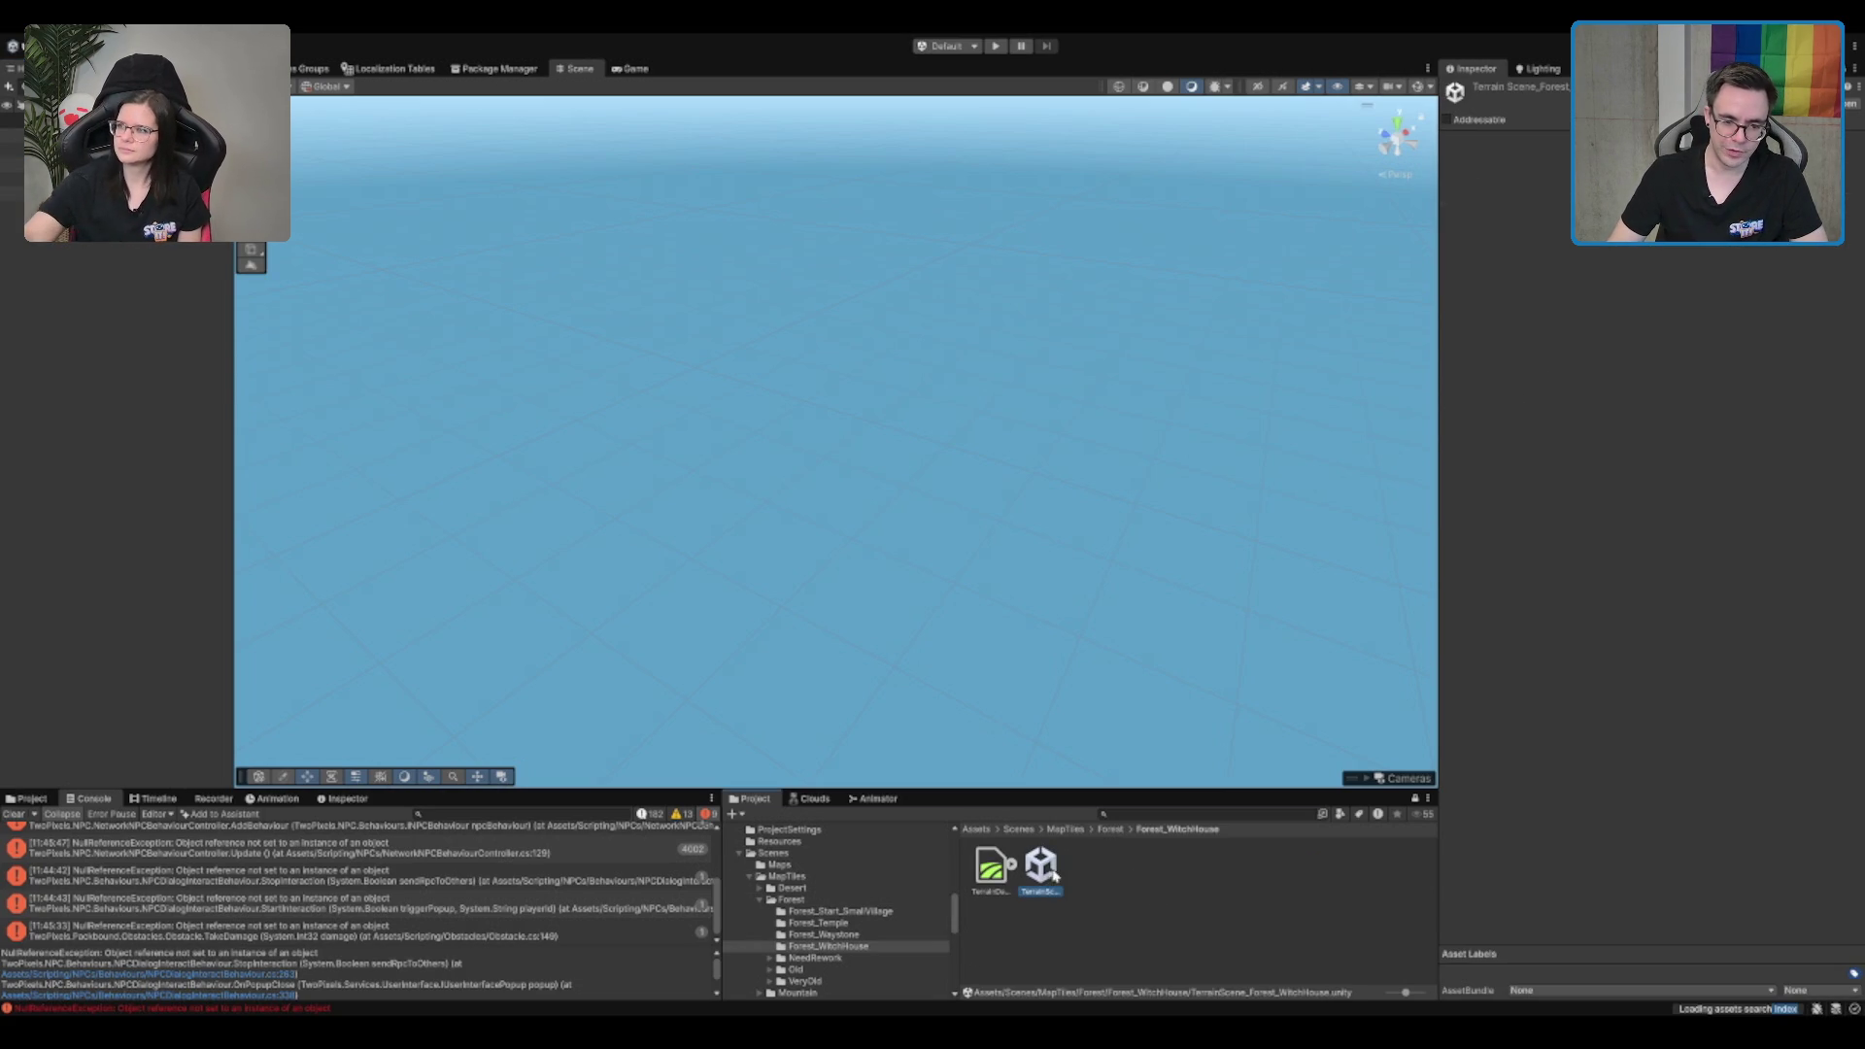
left_click(1097, 878)
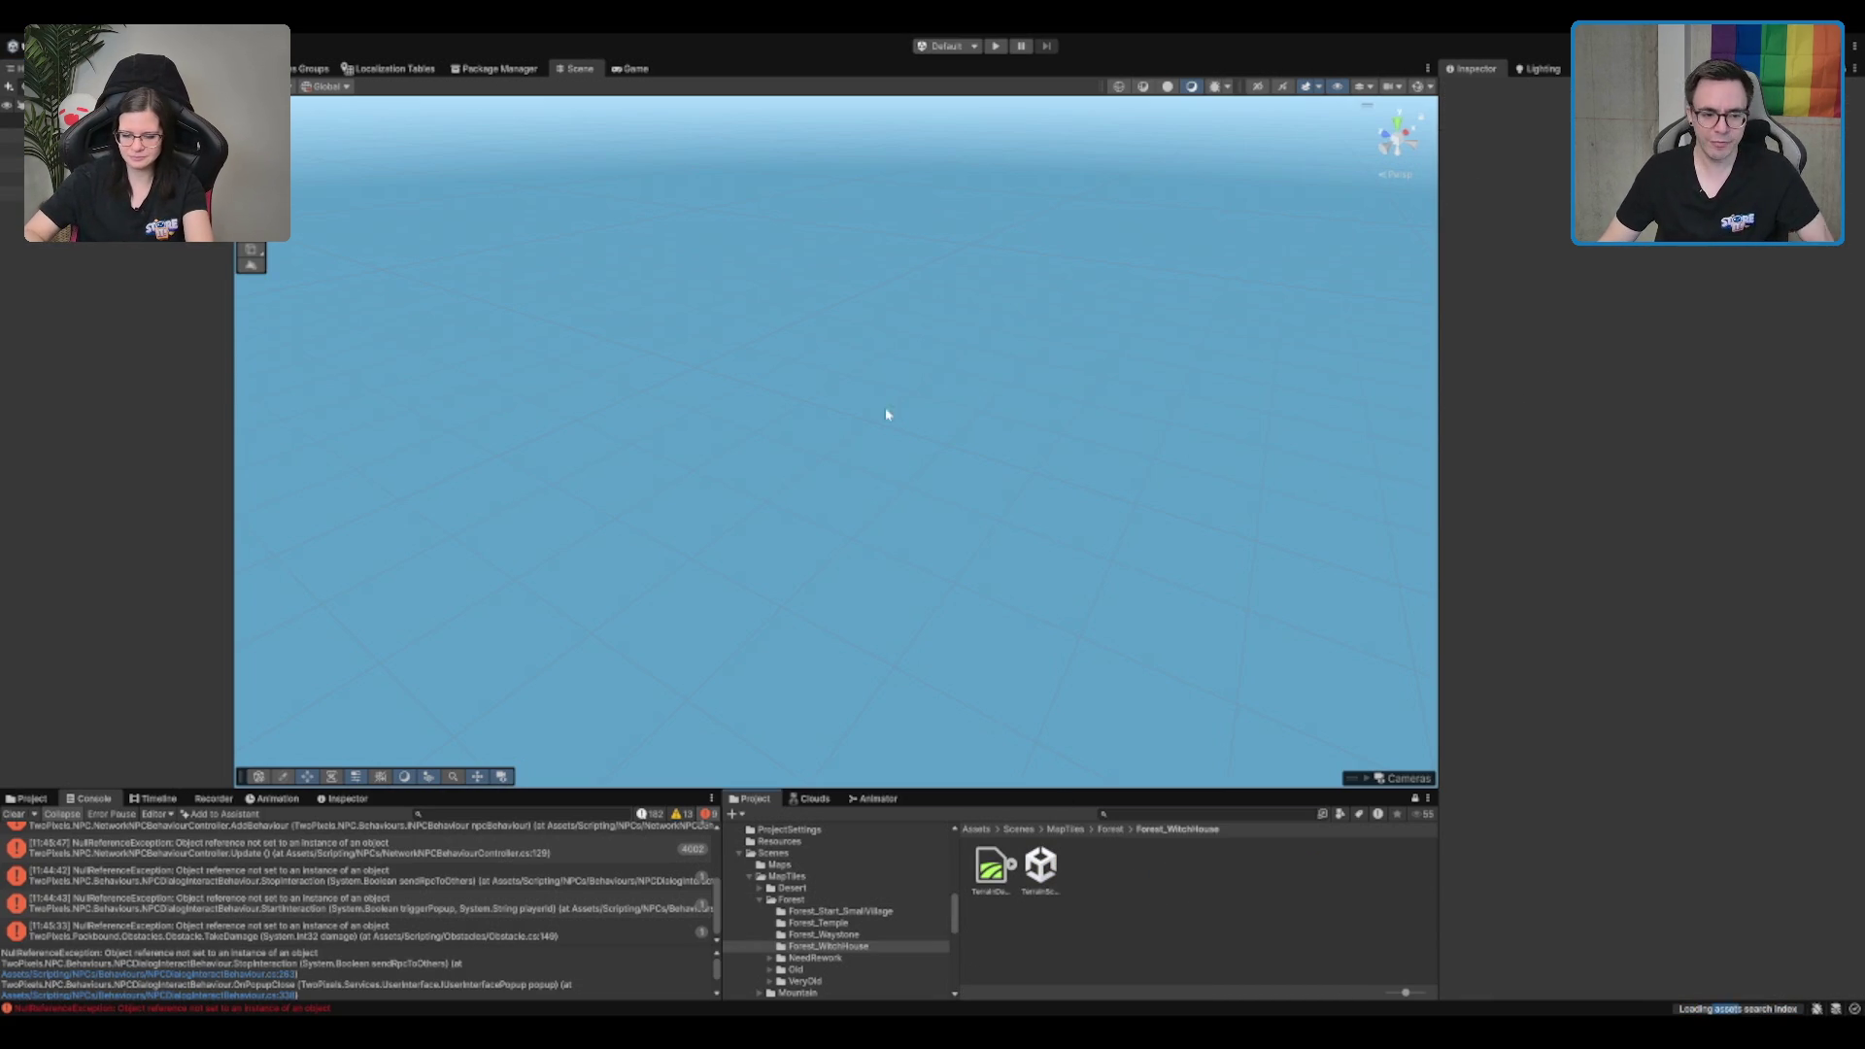
left_click(13, 814)
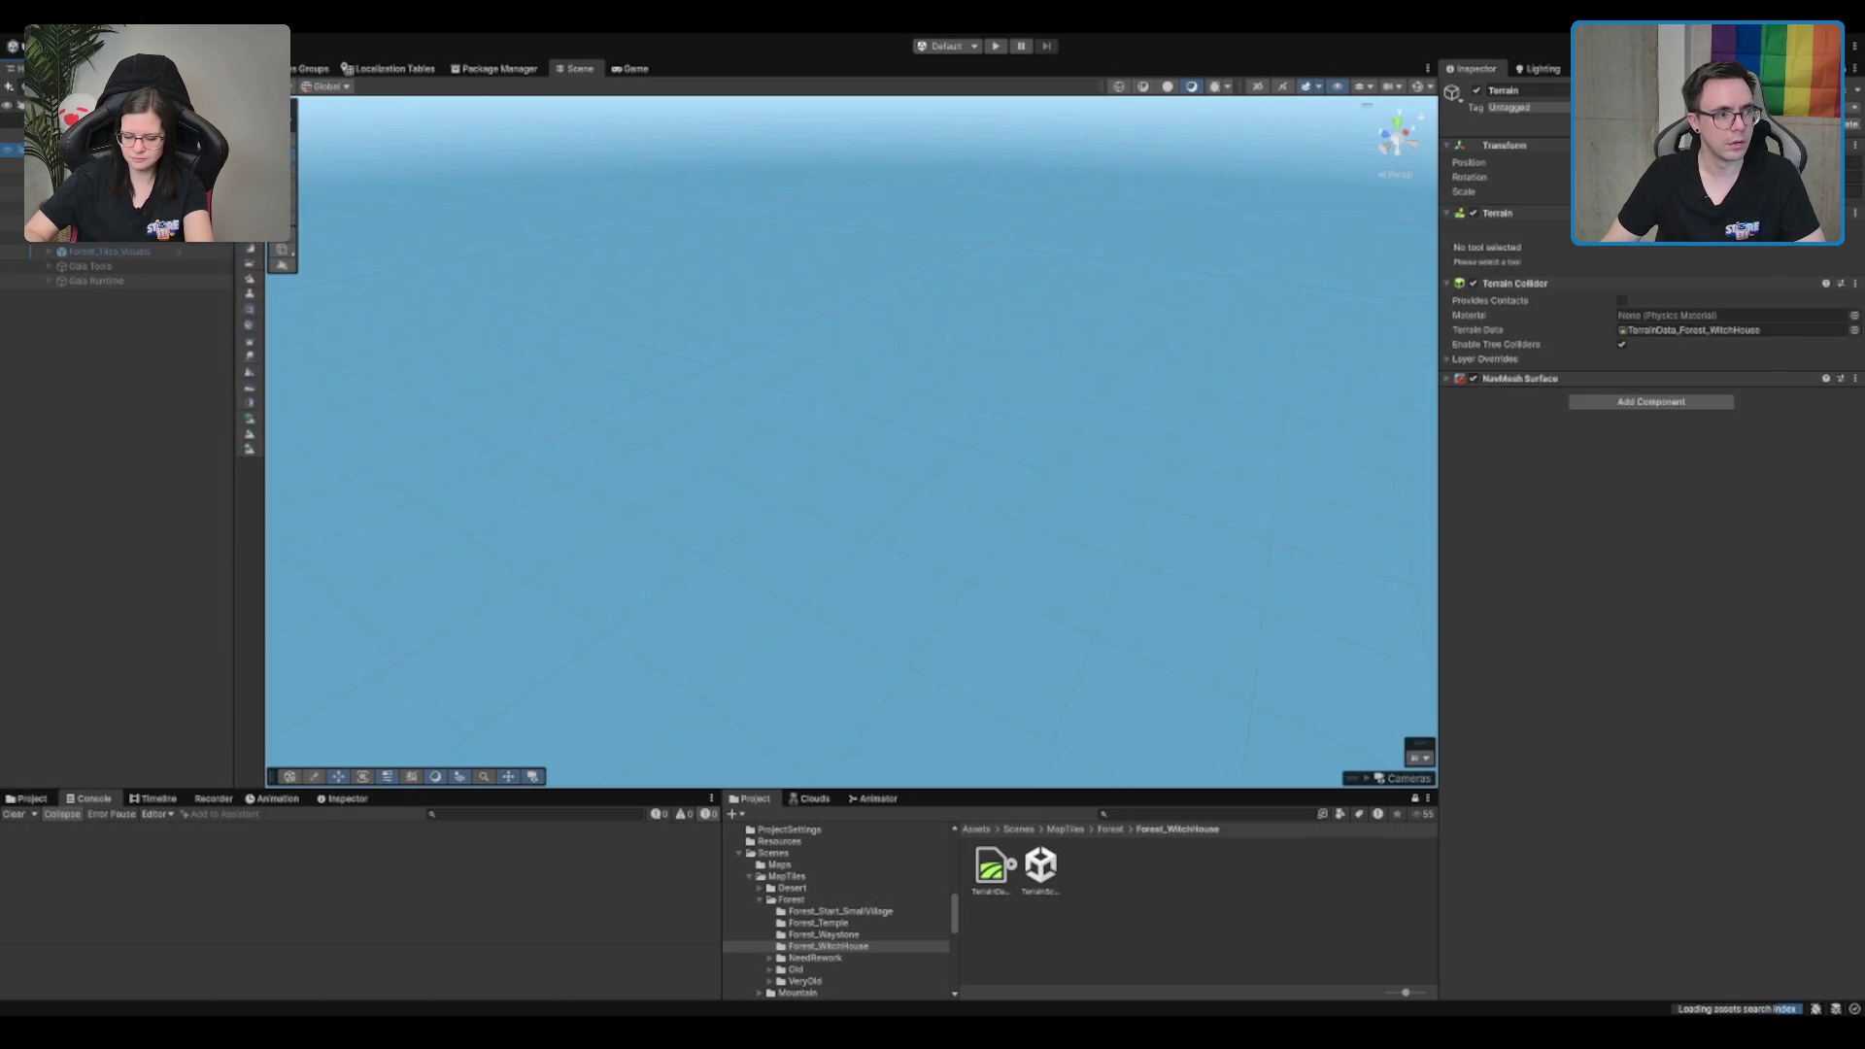
Step: Expand the Witch group and drag Witch_Forest up beside SwampTree2 and Shrine
left_click(14, 207)
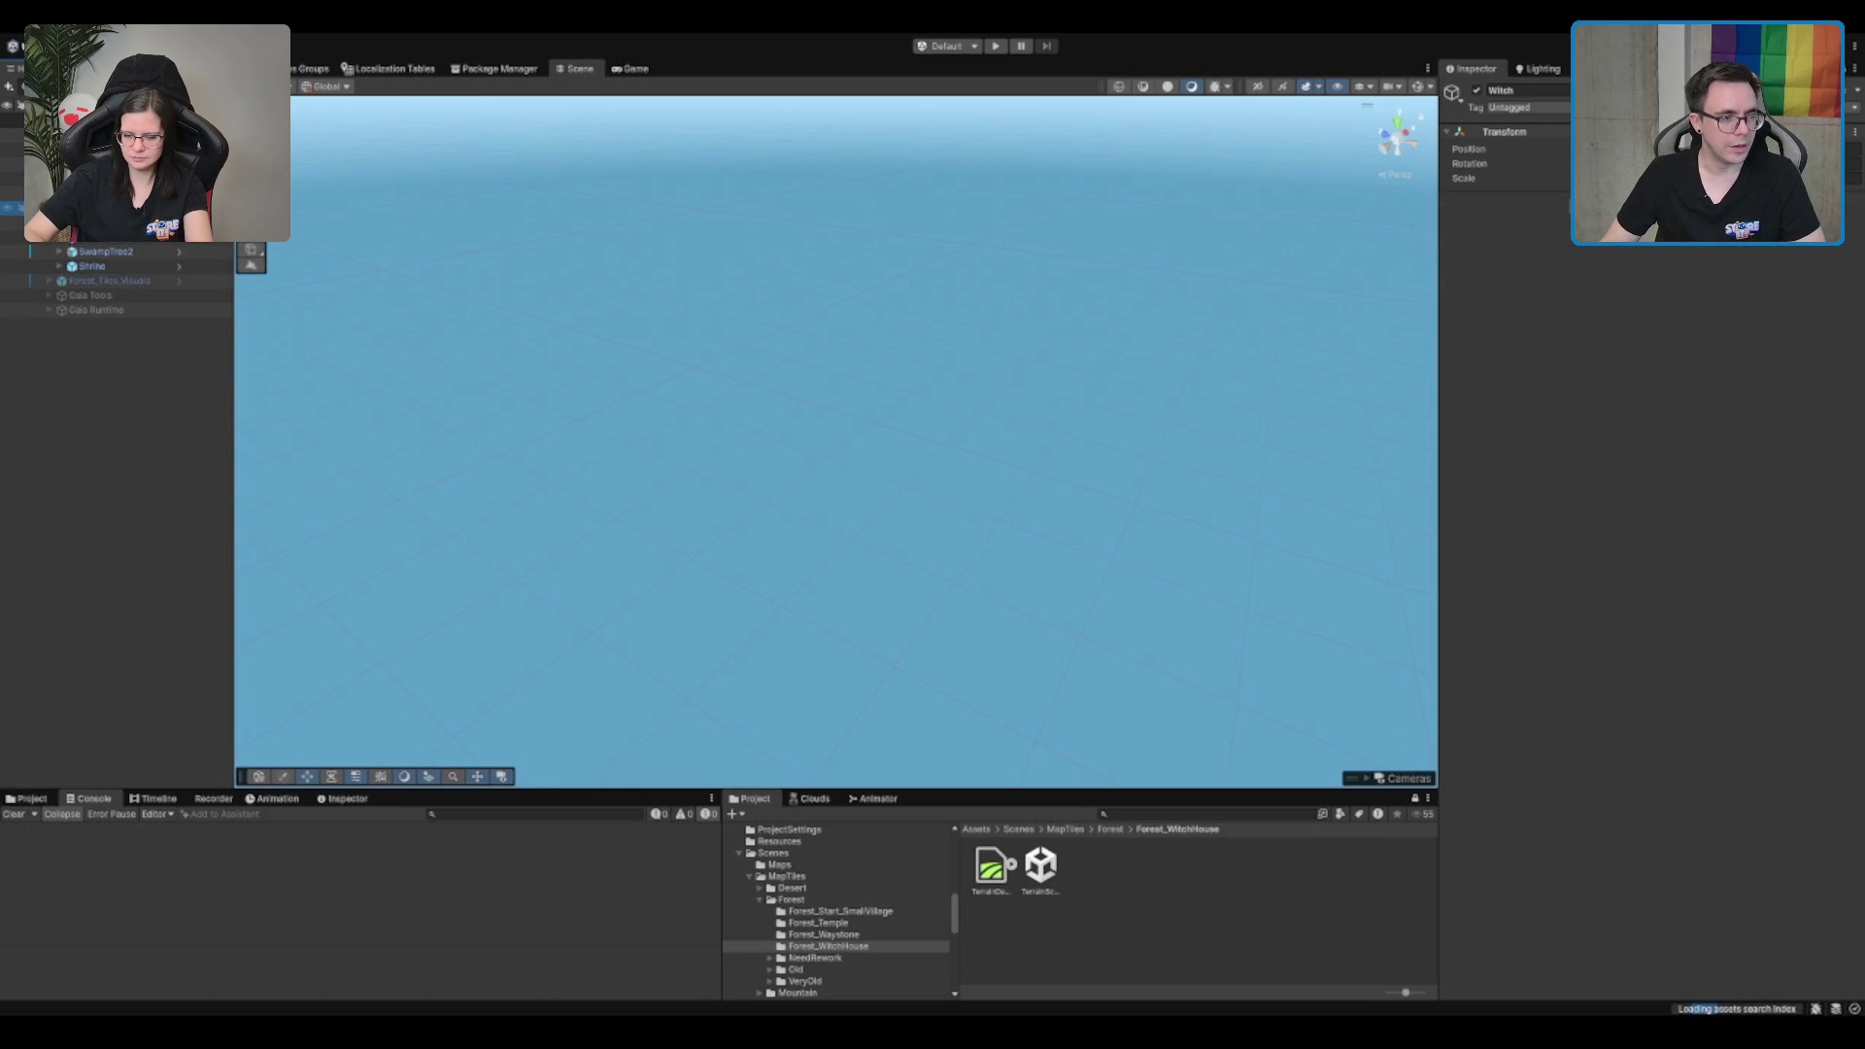
scroll(126, 505, "down", 5)
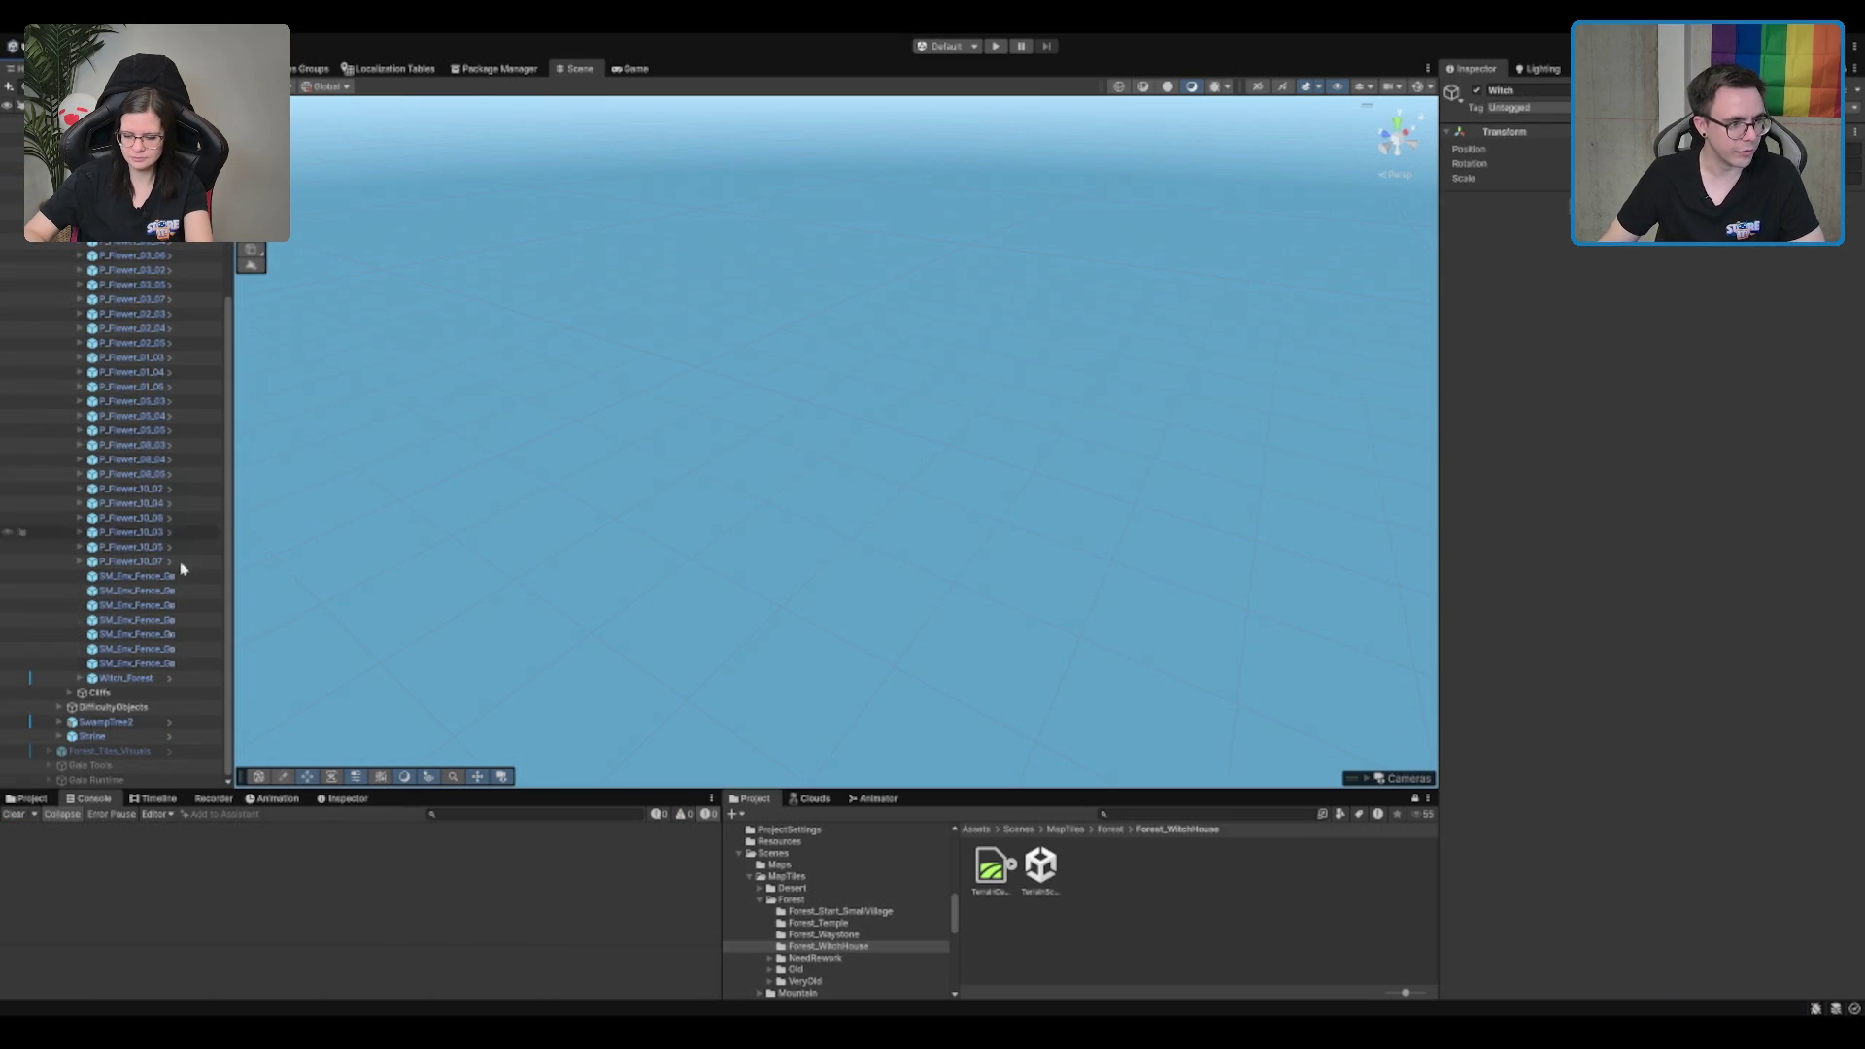
left_click(142, 680)
left_click_drag(141, 685, 140, 755)
left_click_drag(163, 675, 163, 691)
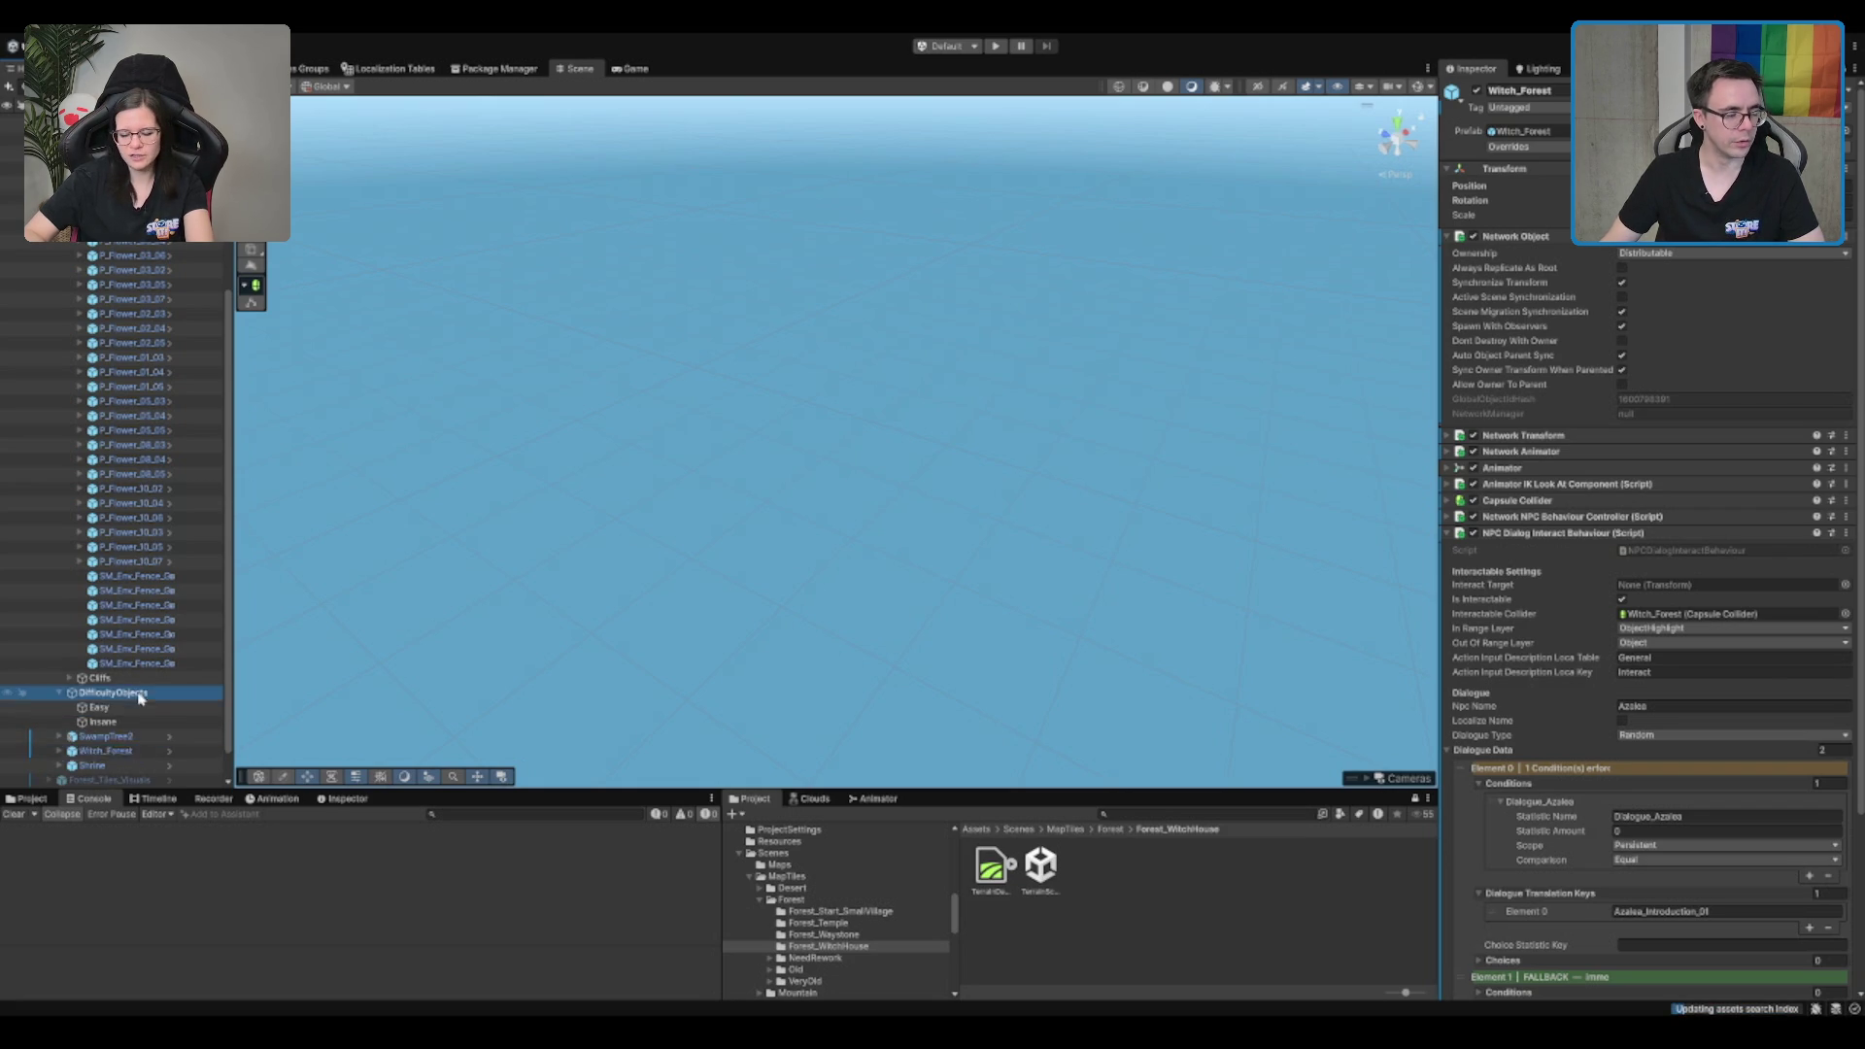
Step: Move the two Obstacle_Rock objects up in the hierarchy and collapse the decoration list
left_click(136, 578)
scroll(154, 389, "up", 5)
left_click(146, 222)
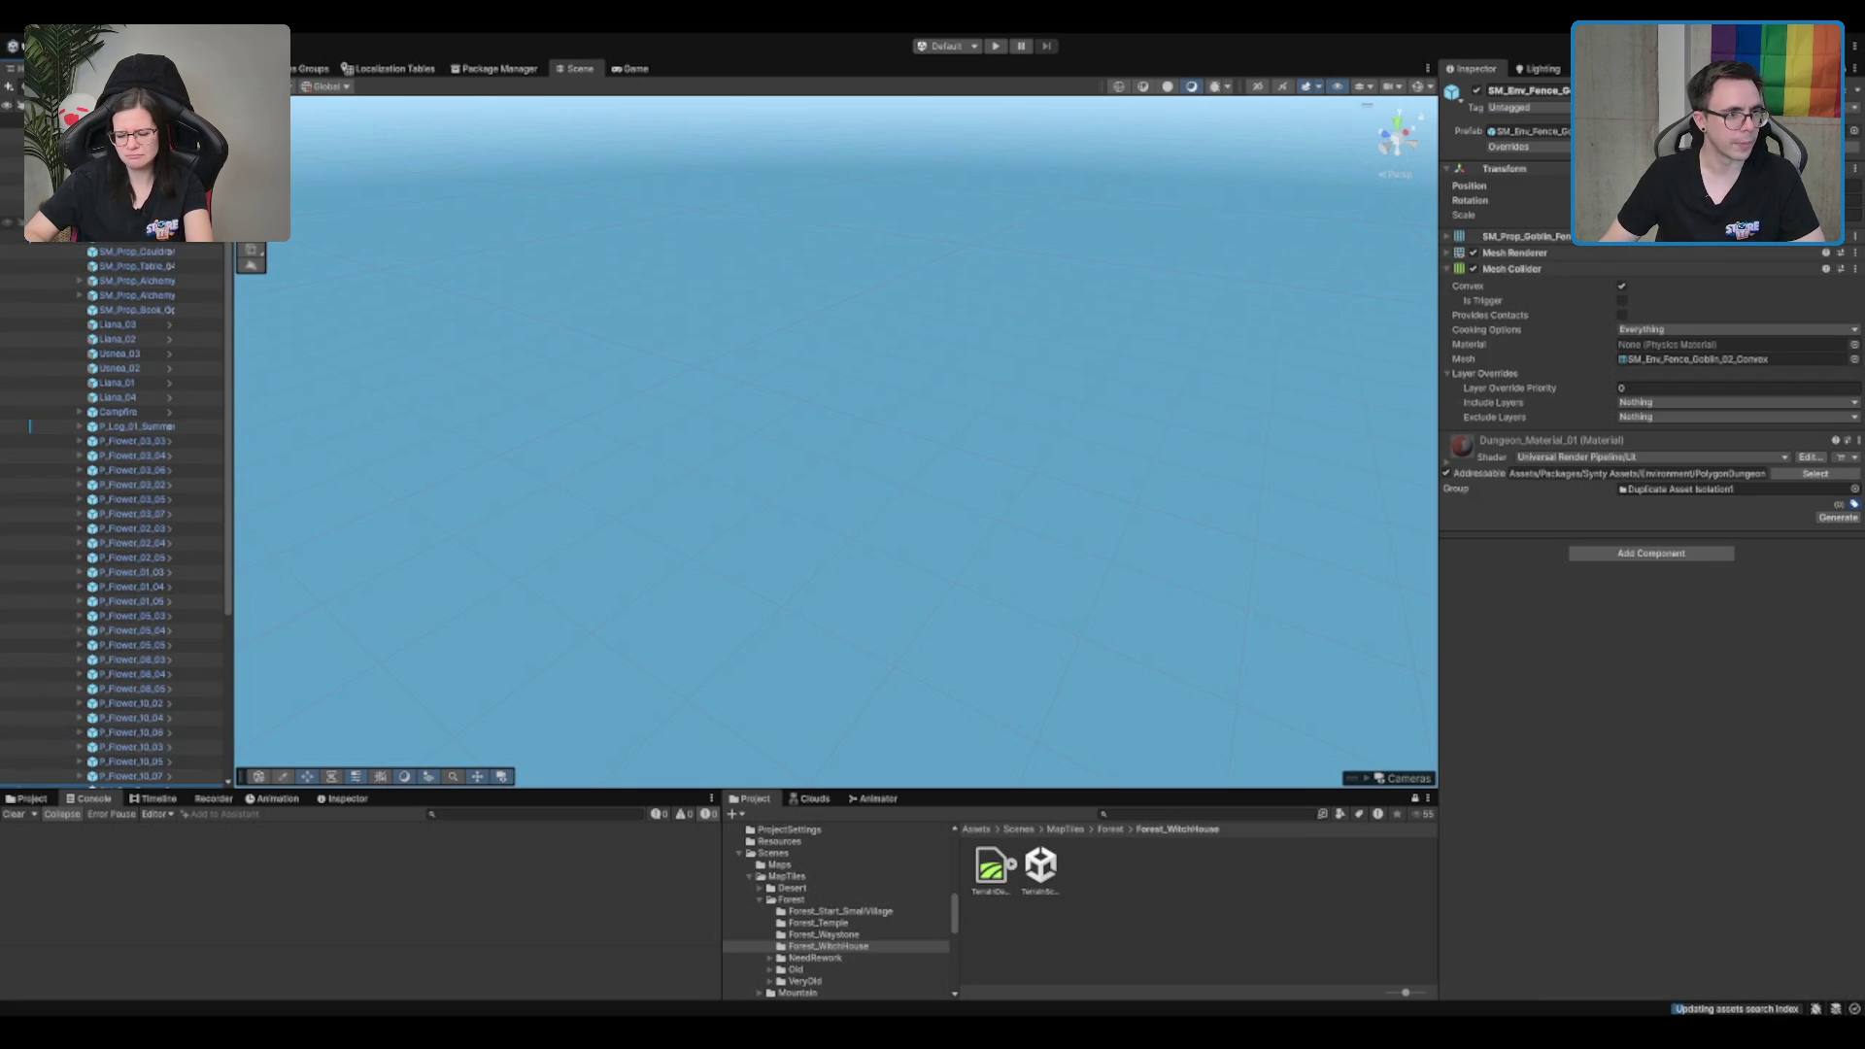
left_click(134, 241, "ctrl")
left_click_drag(136, 230, 136, 201)
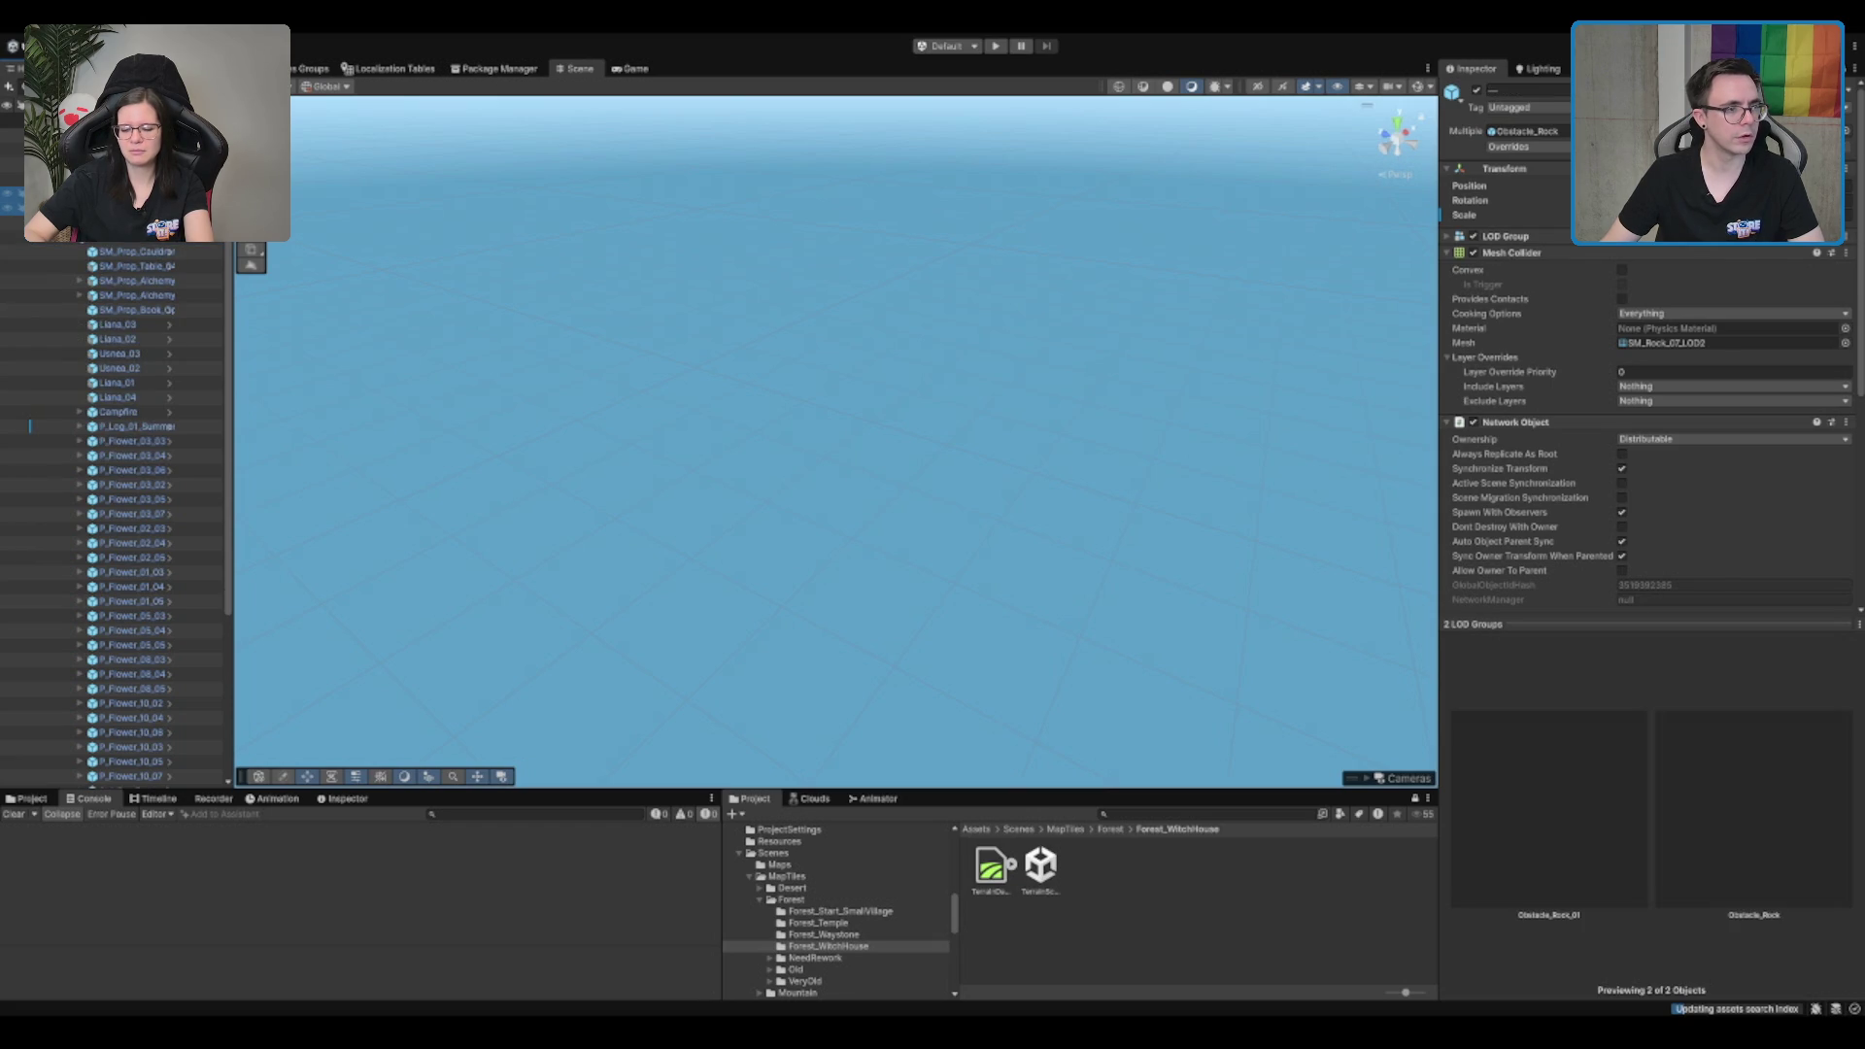
left_click(117, 246)
left_click(76, 246)
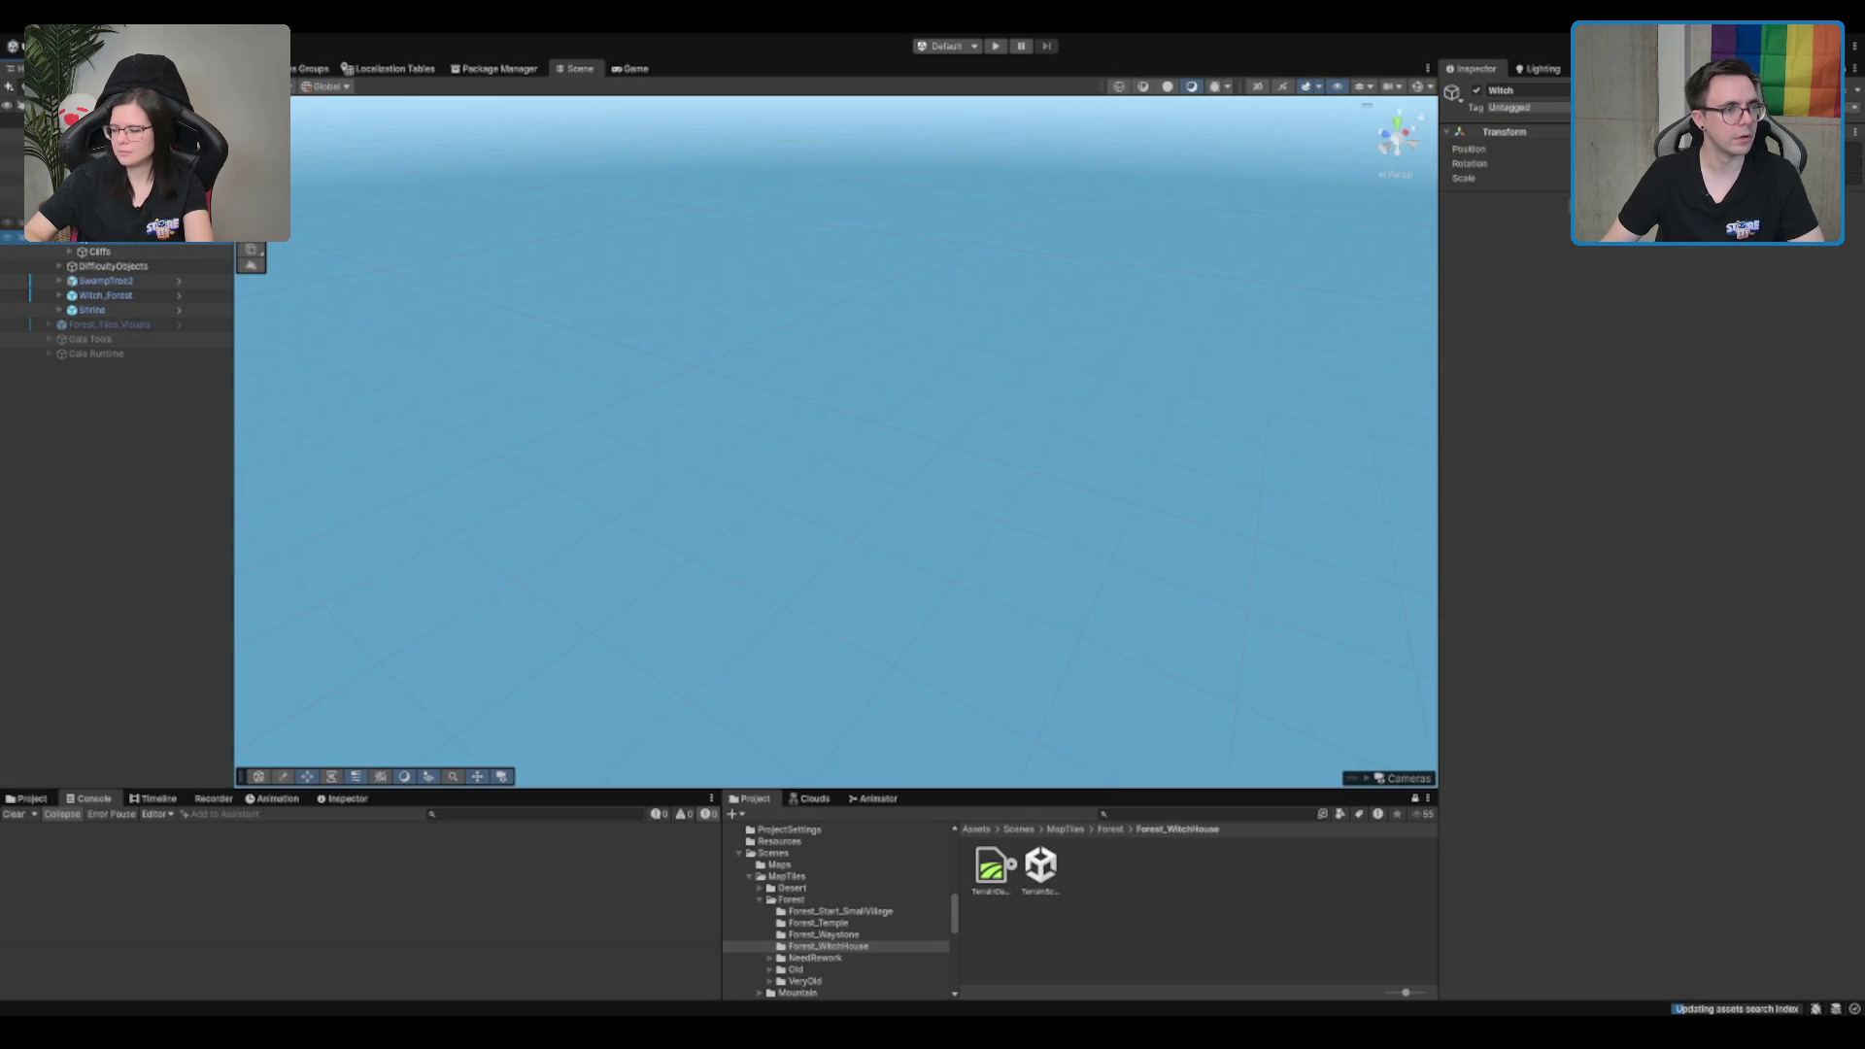
scroll(114, 270, "down", 1)
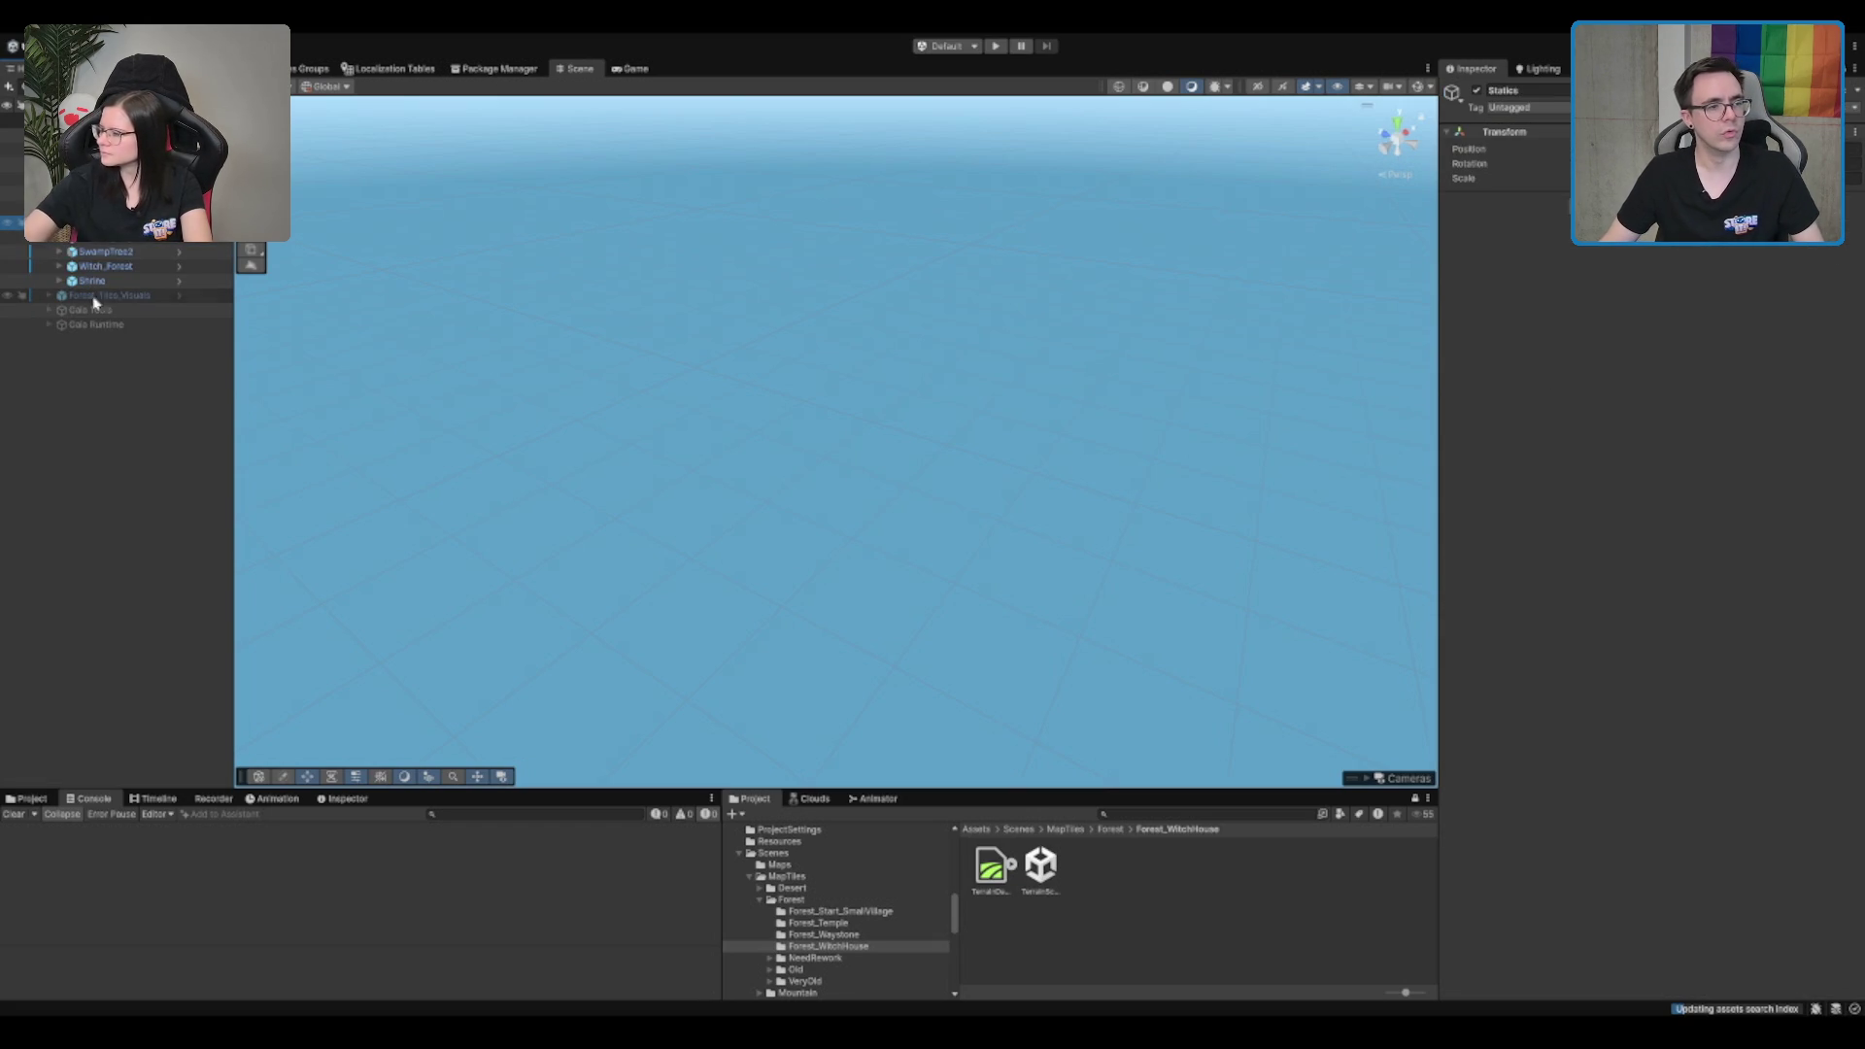
Step: Frame Witch_Forest in the Scene view and expand its hierarchy down to the pelvis bone
double_click(129, 268)
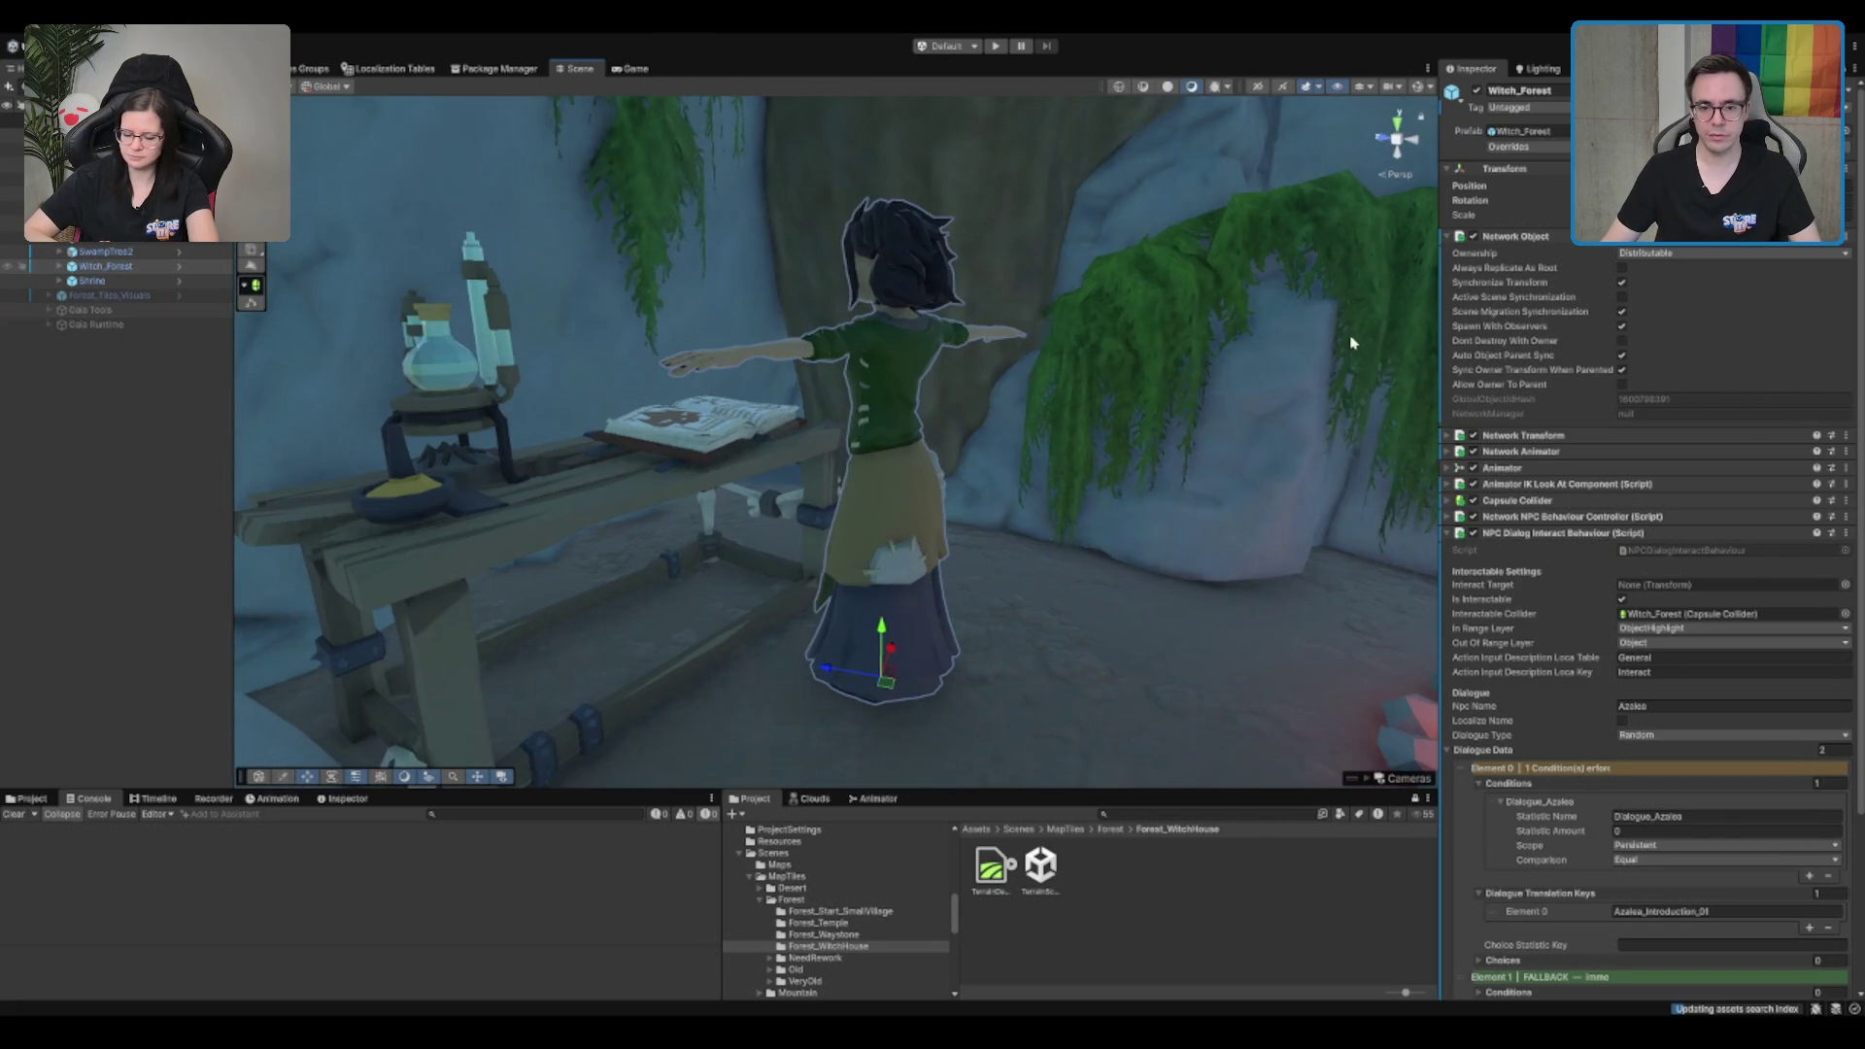
scroll(1690, 592, "down", 3)
scroll(1691, 591, "down", 1)
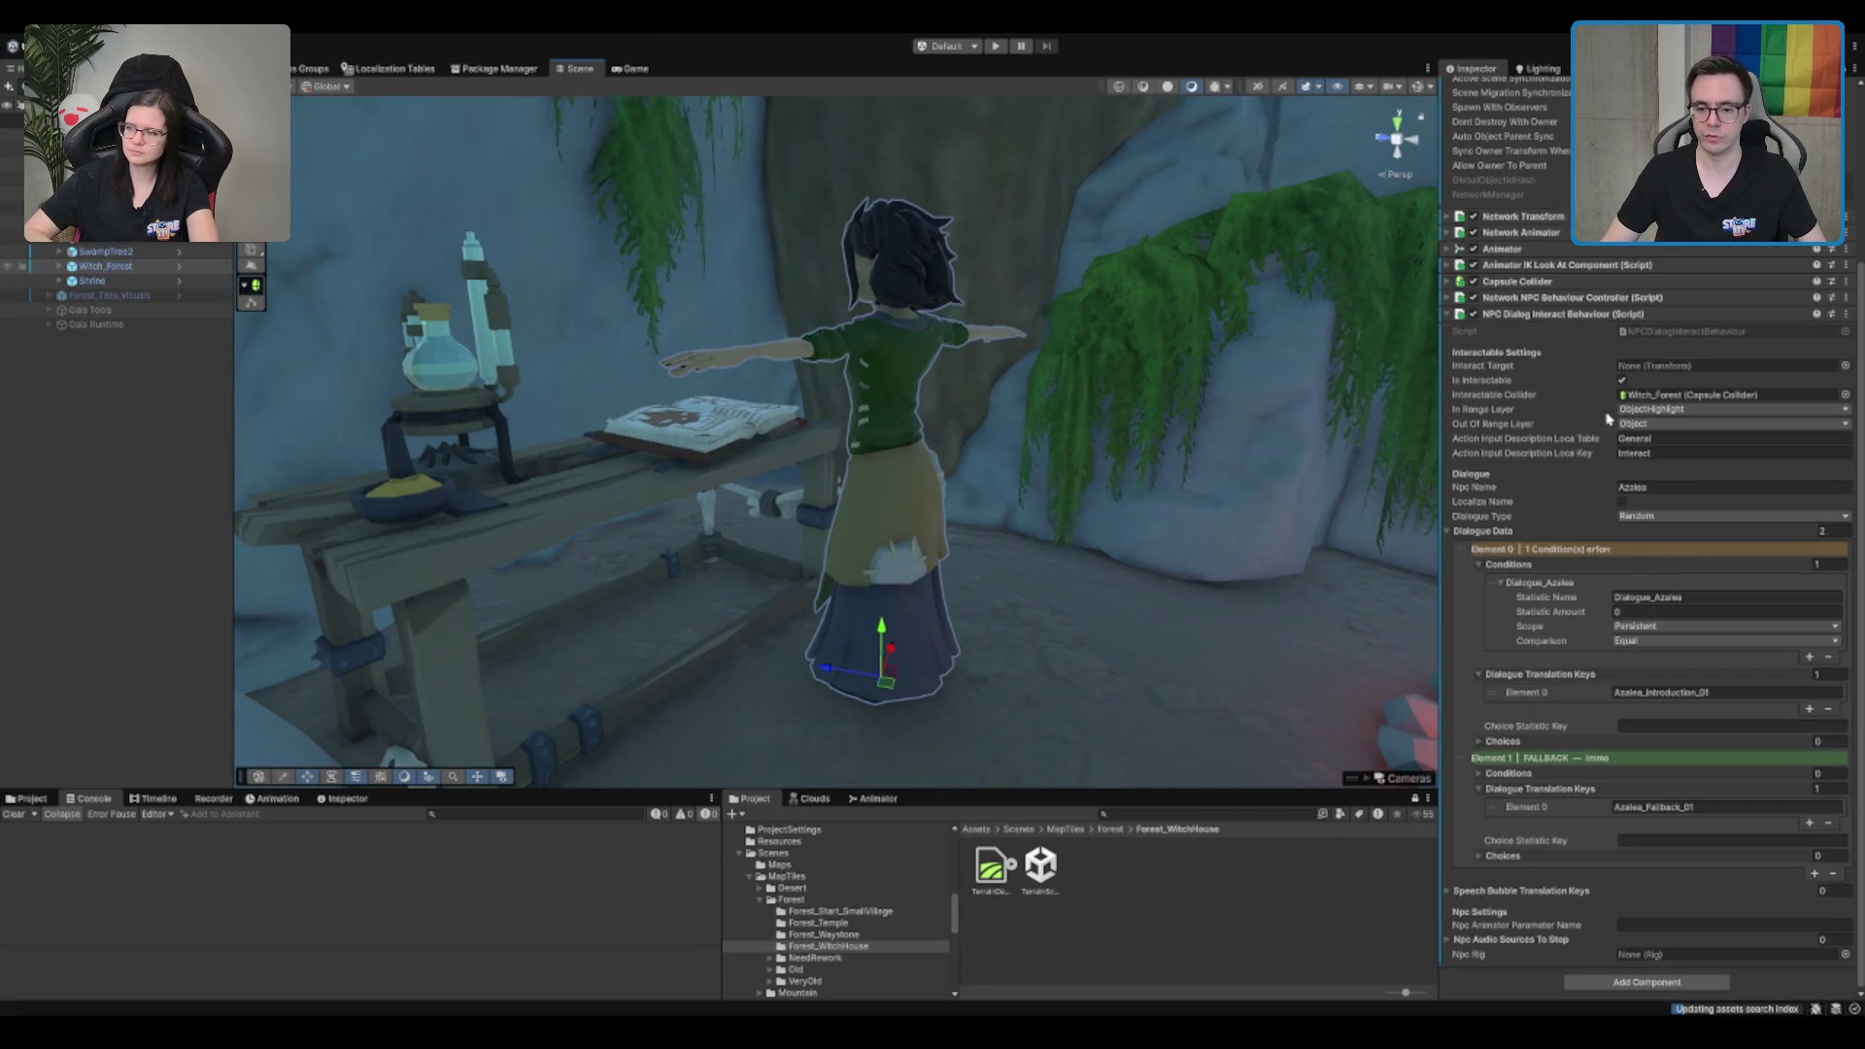
key("Right")
key("Down")
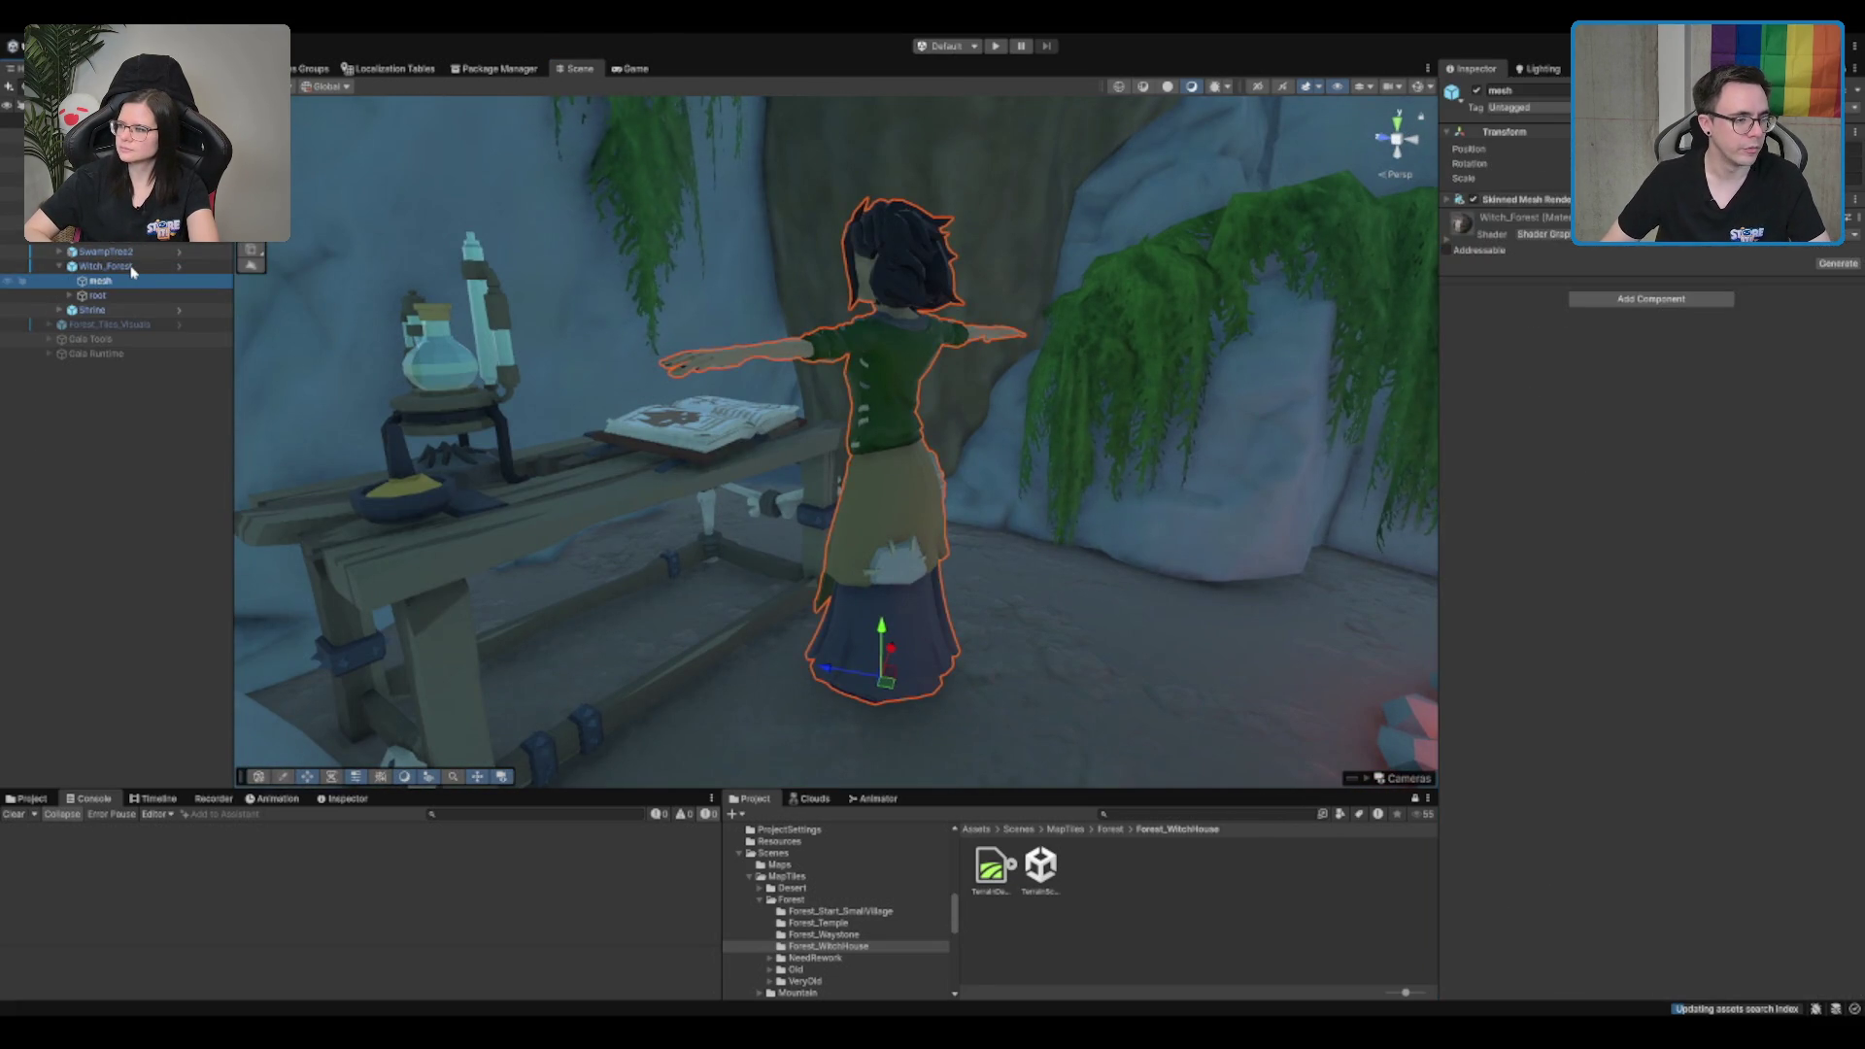
key("Down")
key("Right")
key("Down")
key("Down")
key("Down")
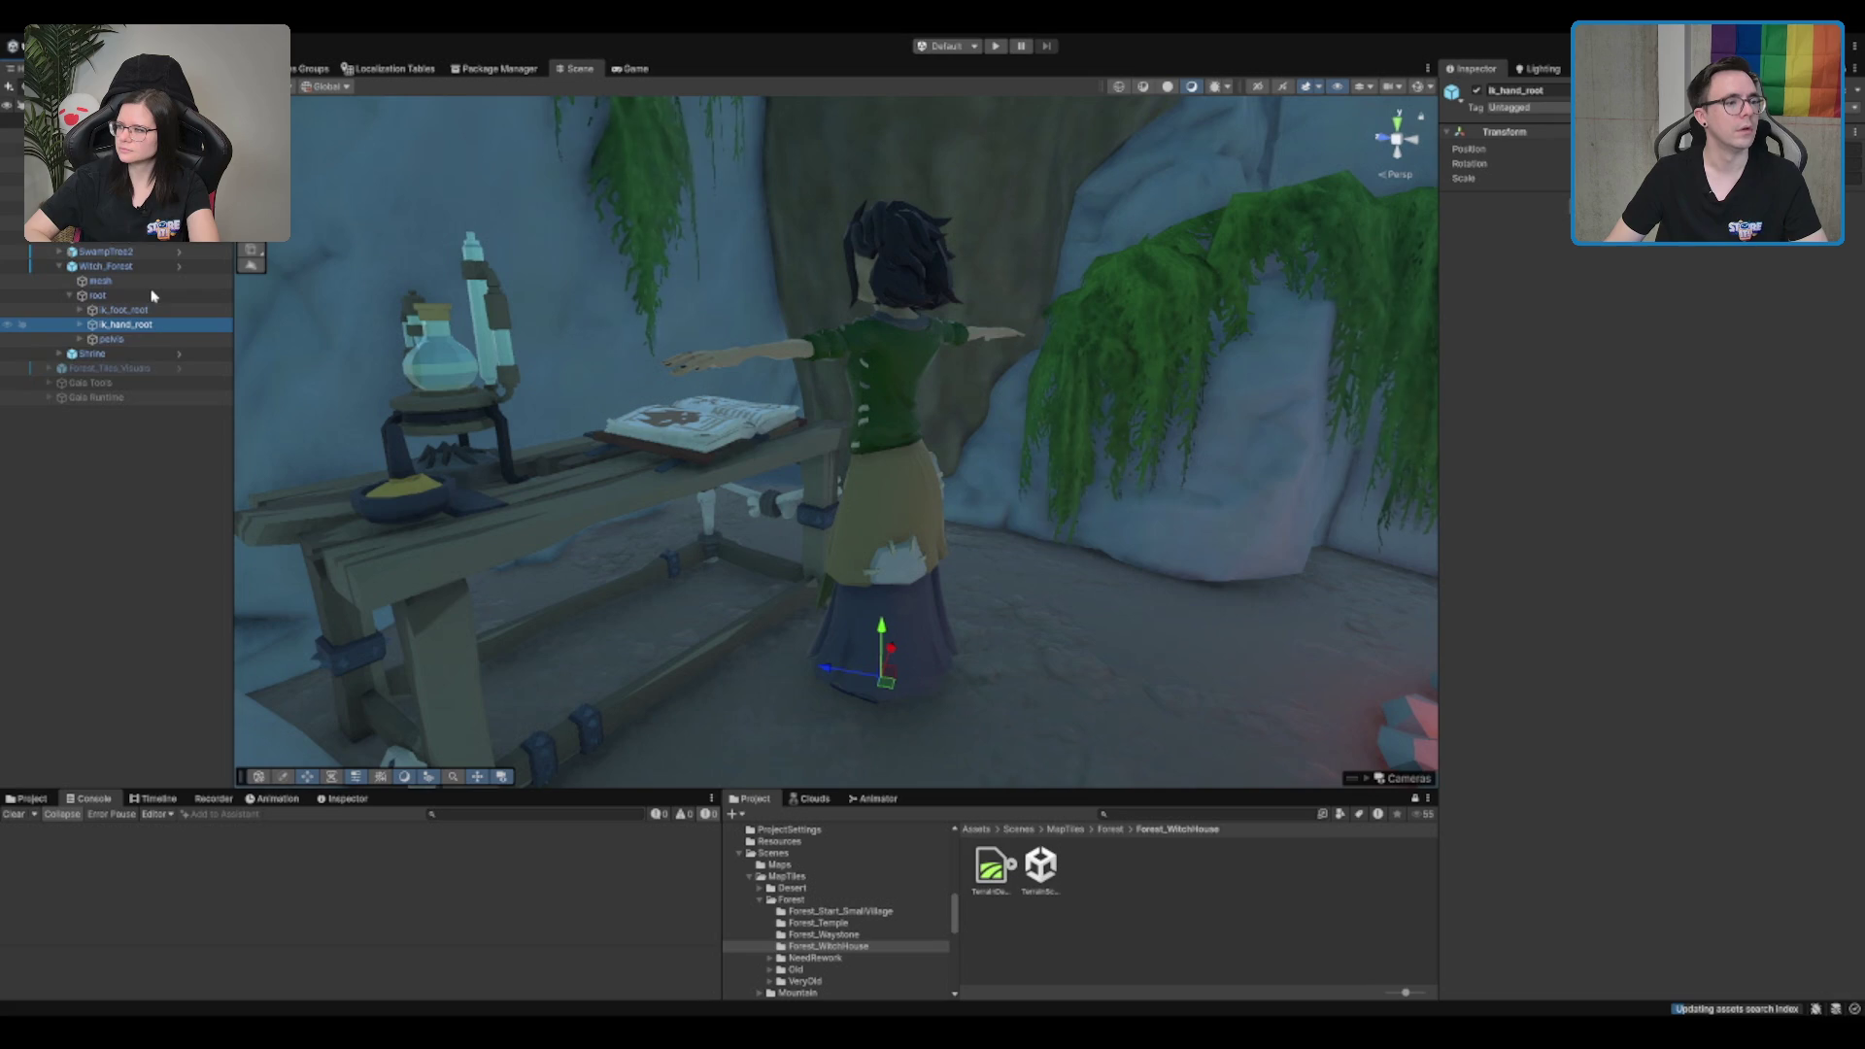
Step: Expand pelvis, spine_01, spine_02, spine_03 and neck to reach the head bone
key("Right")
key("Down")
key("Down")
key("Down")
key("Down")
key("Right")
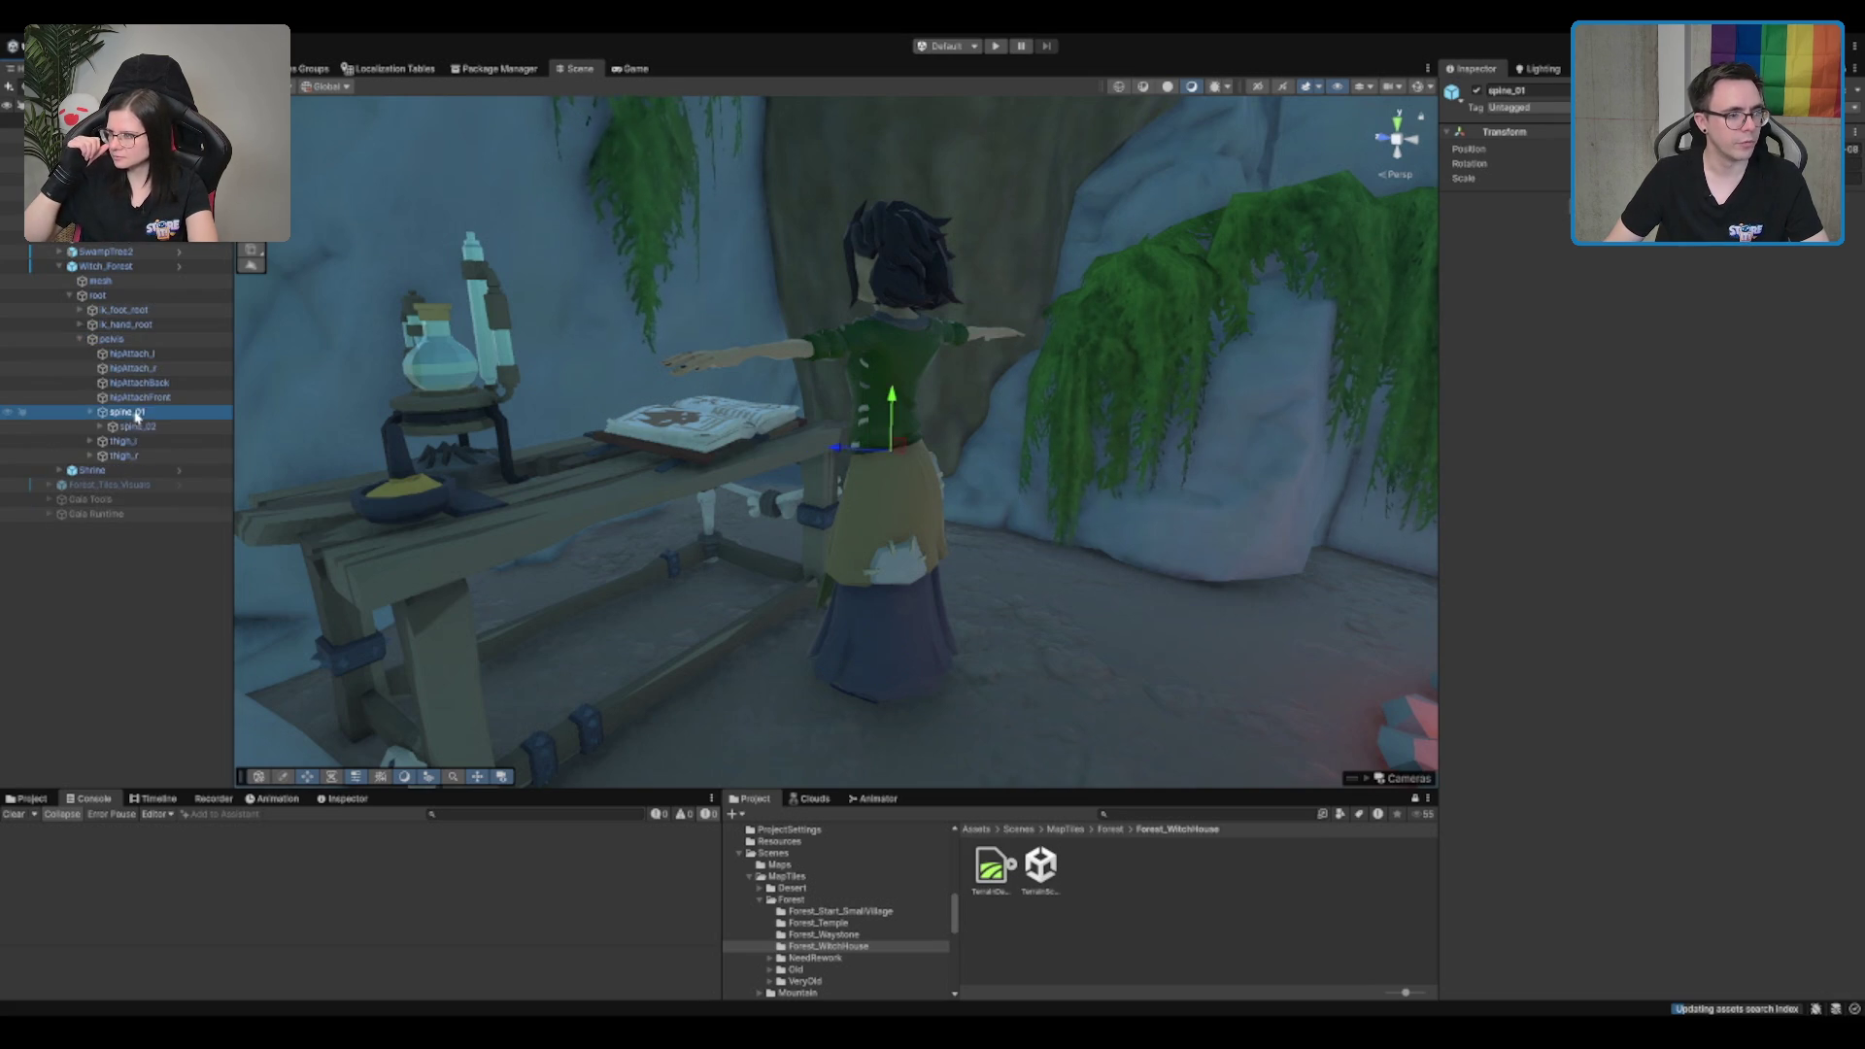
key("Down")
key("Right")
key("Down")
key("Right")
key("Down")
key("Down")
key("Down")
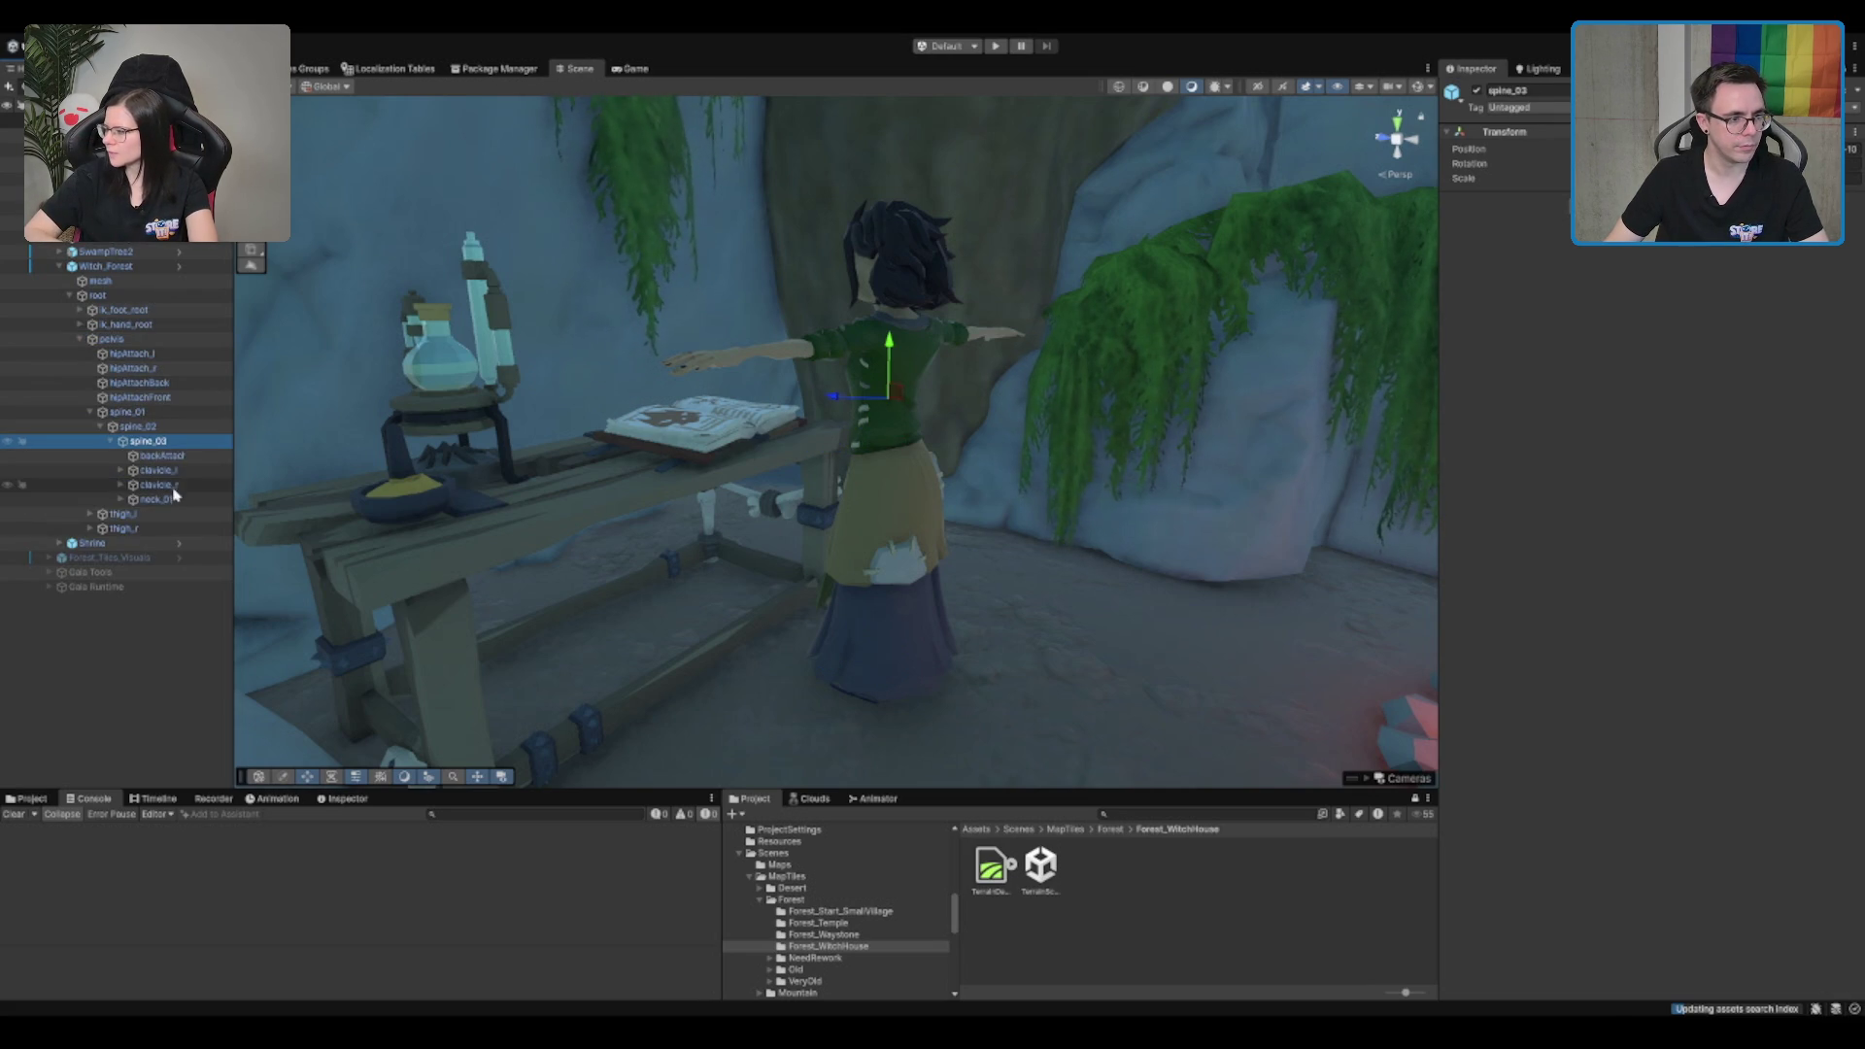
key("Right")
key("Down")
key("Right")
Step: Assign the head bone as Witch_Forest's NPC Dialog Interact Behaviour Interact Target
left_click(106, 266)
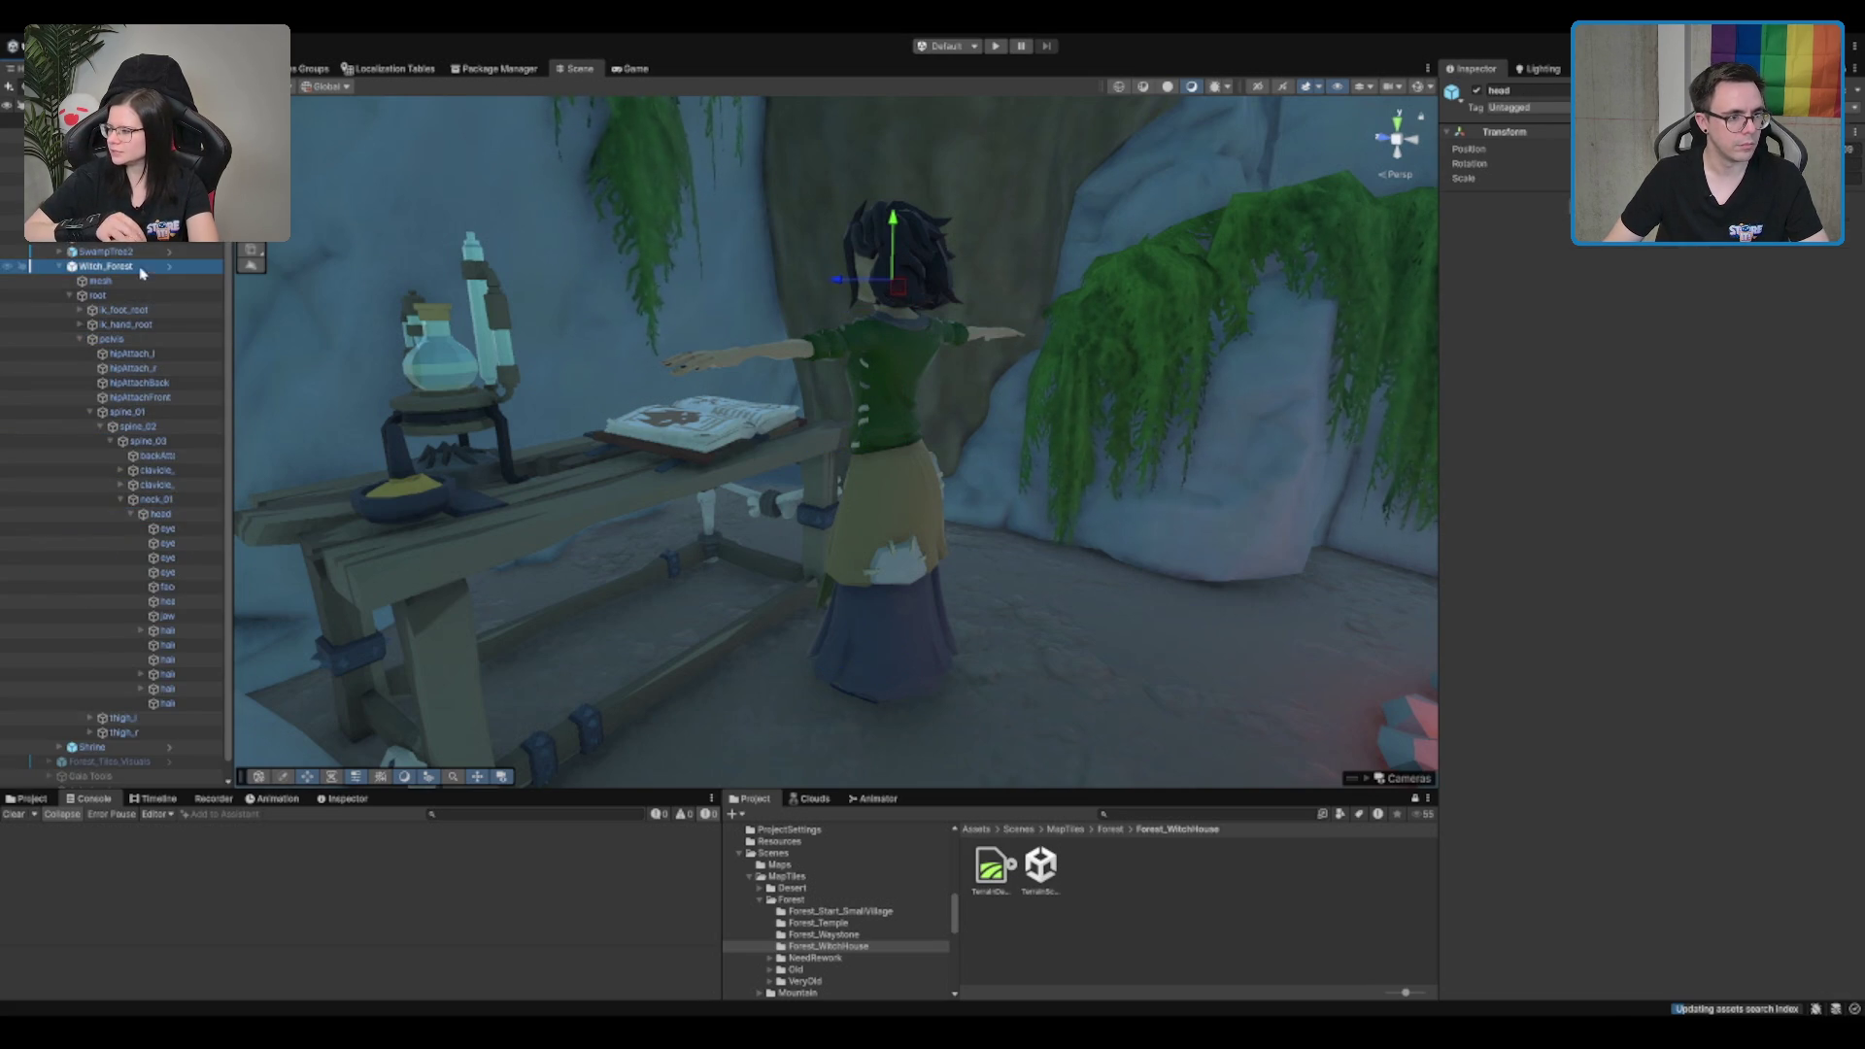
left_click_drag(1757, 551, 1734, 584)
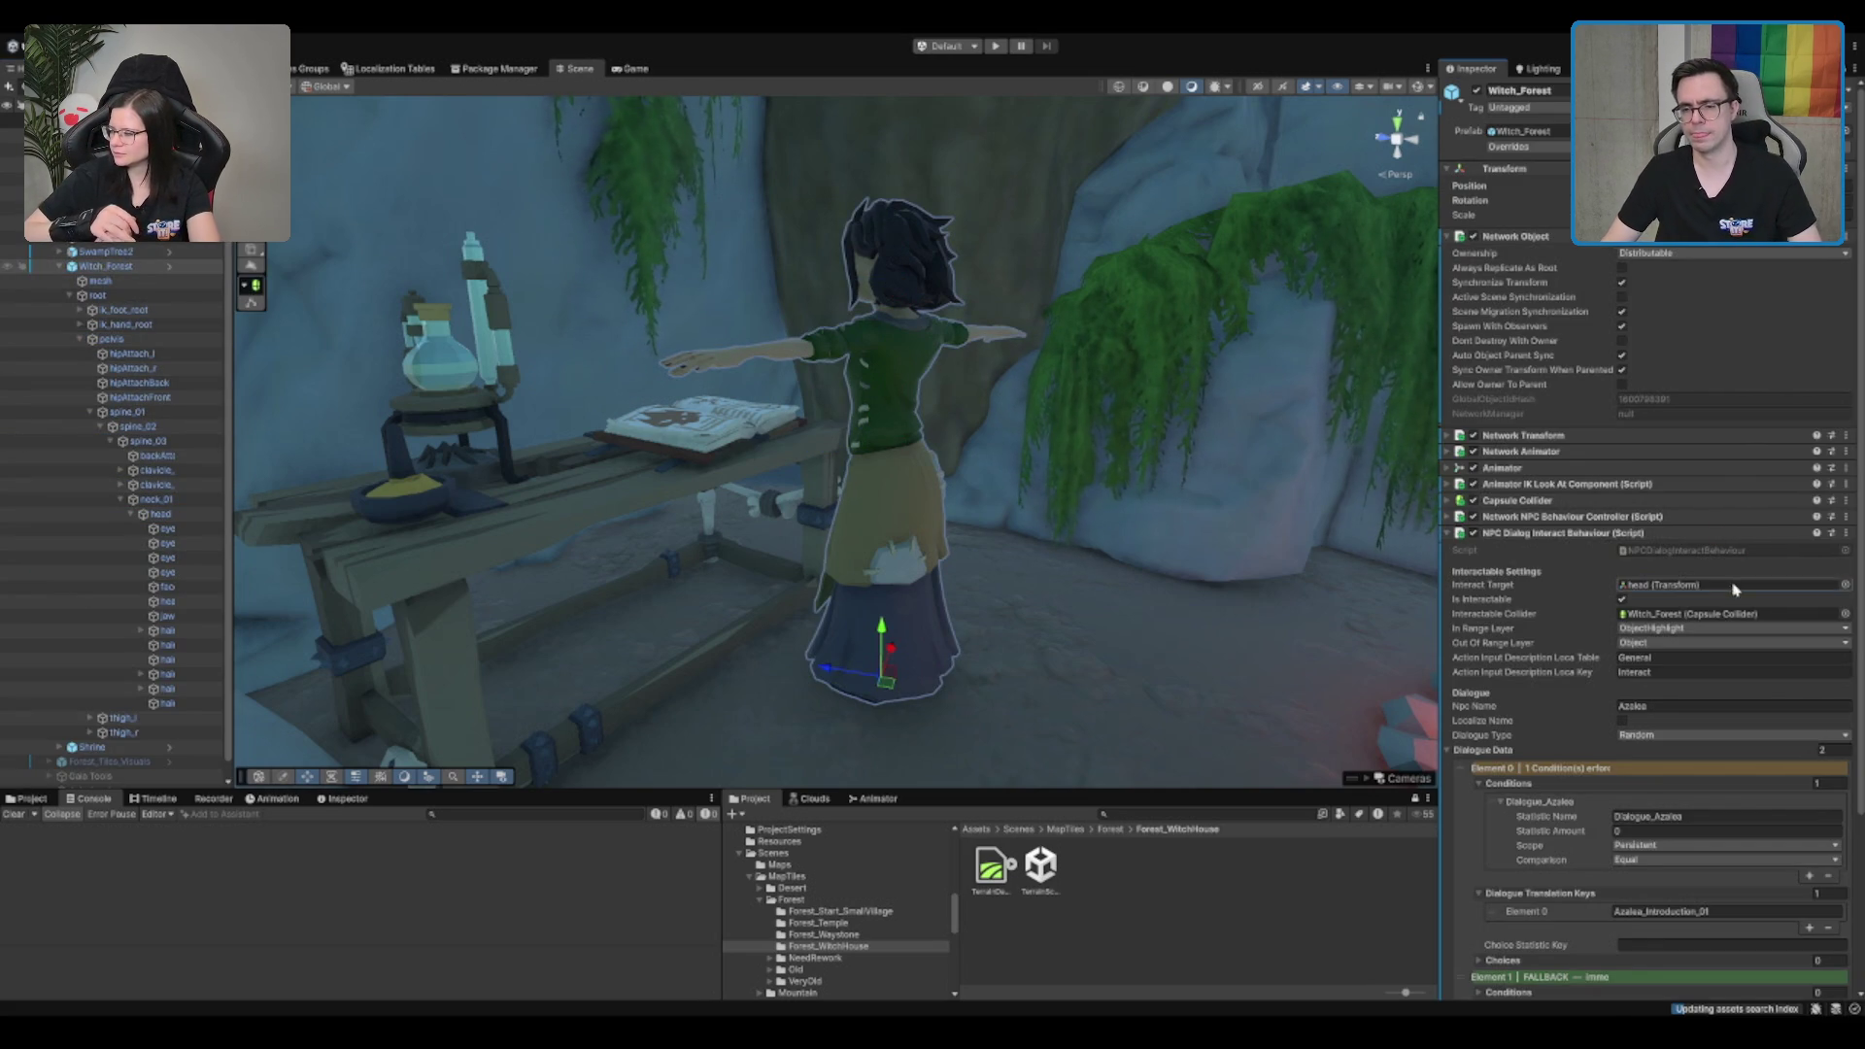
scroll(1117, 476, "down", 5)
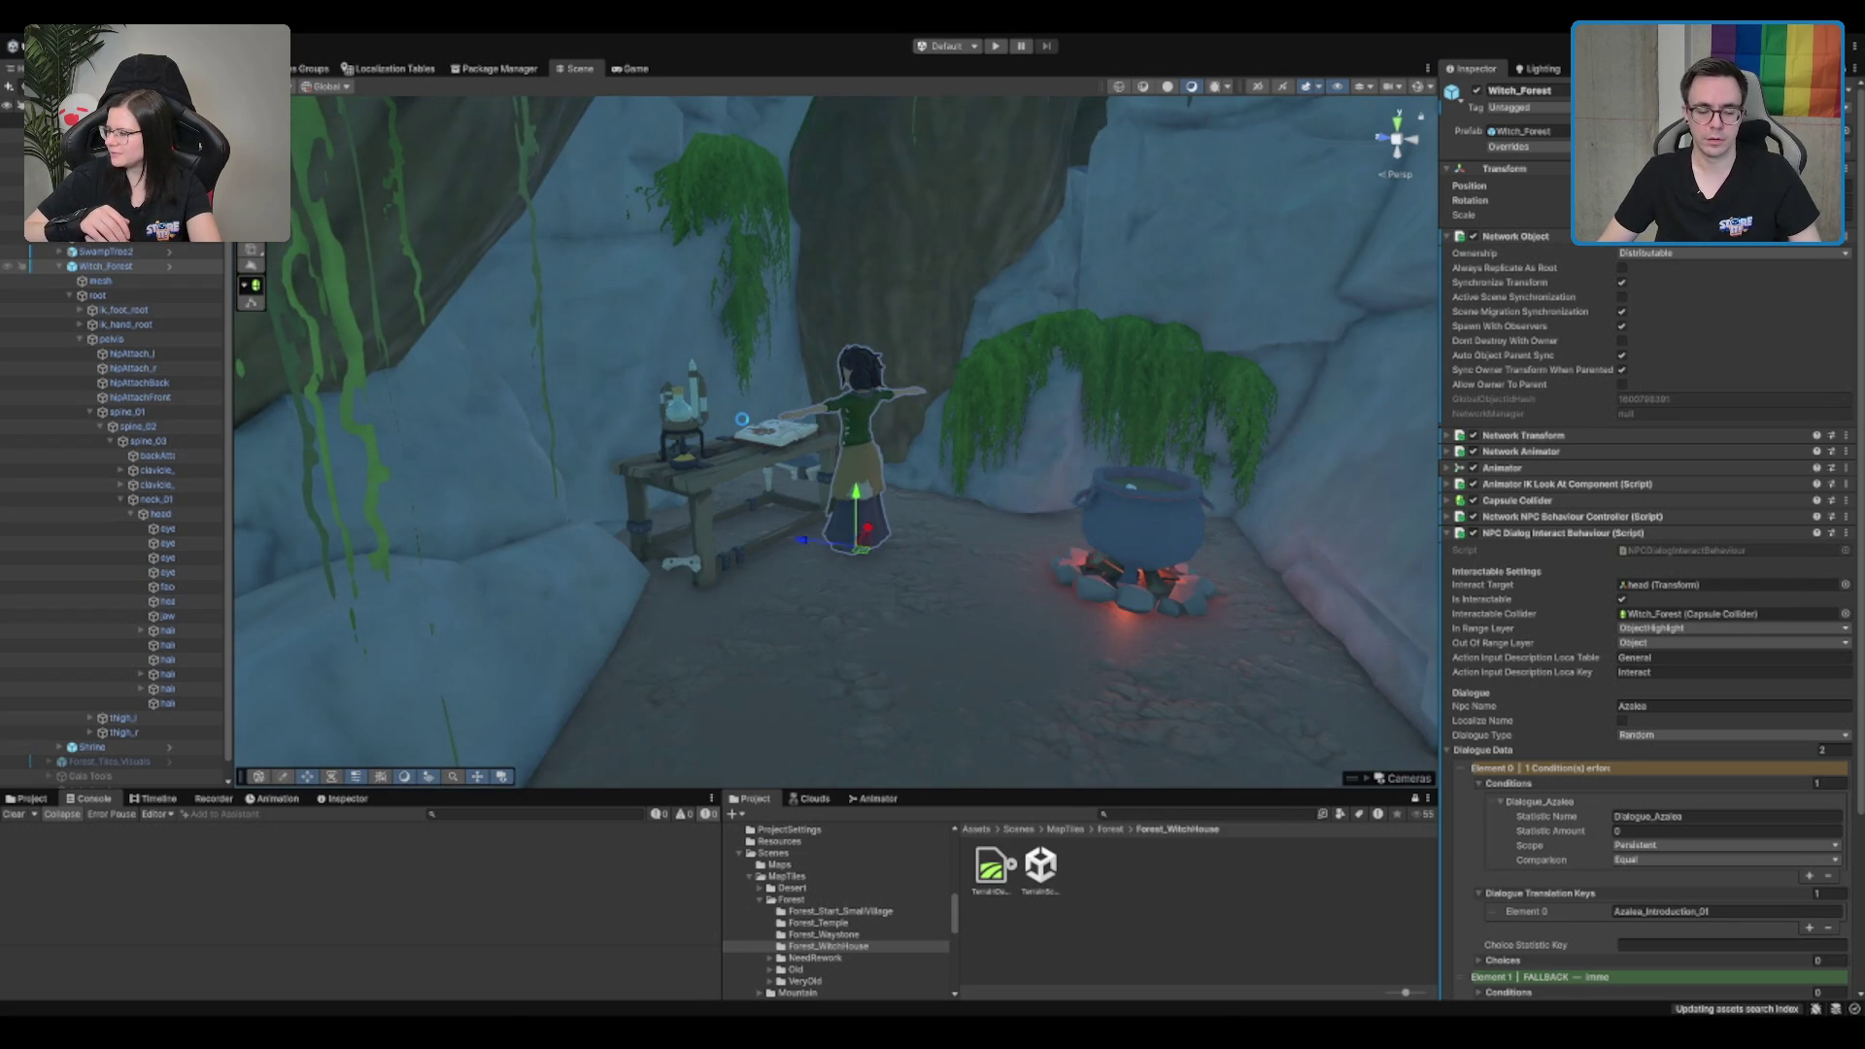
scroll(889, 413, "down", 4)
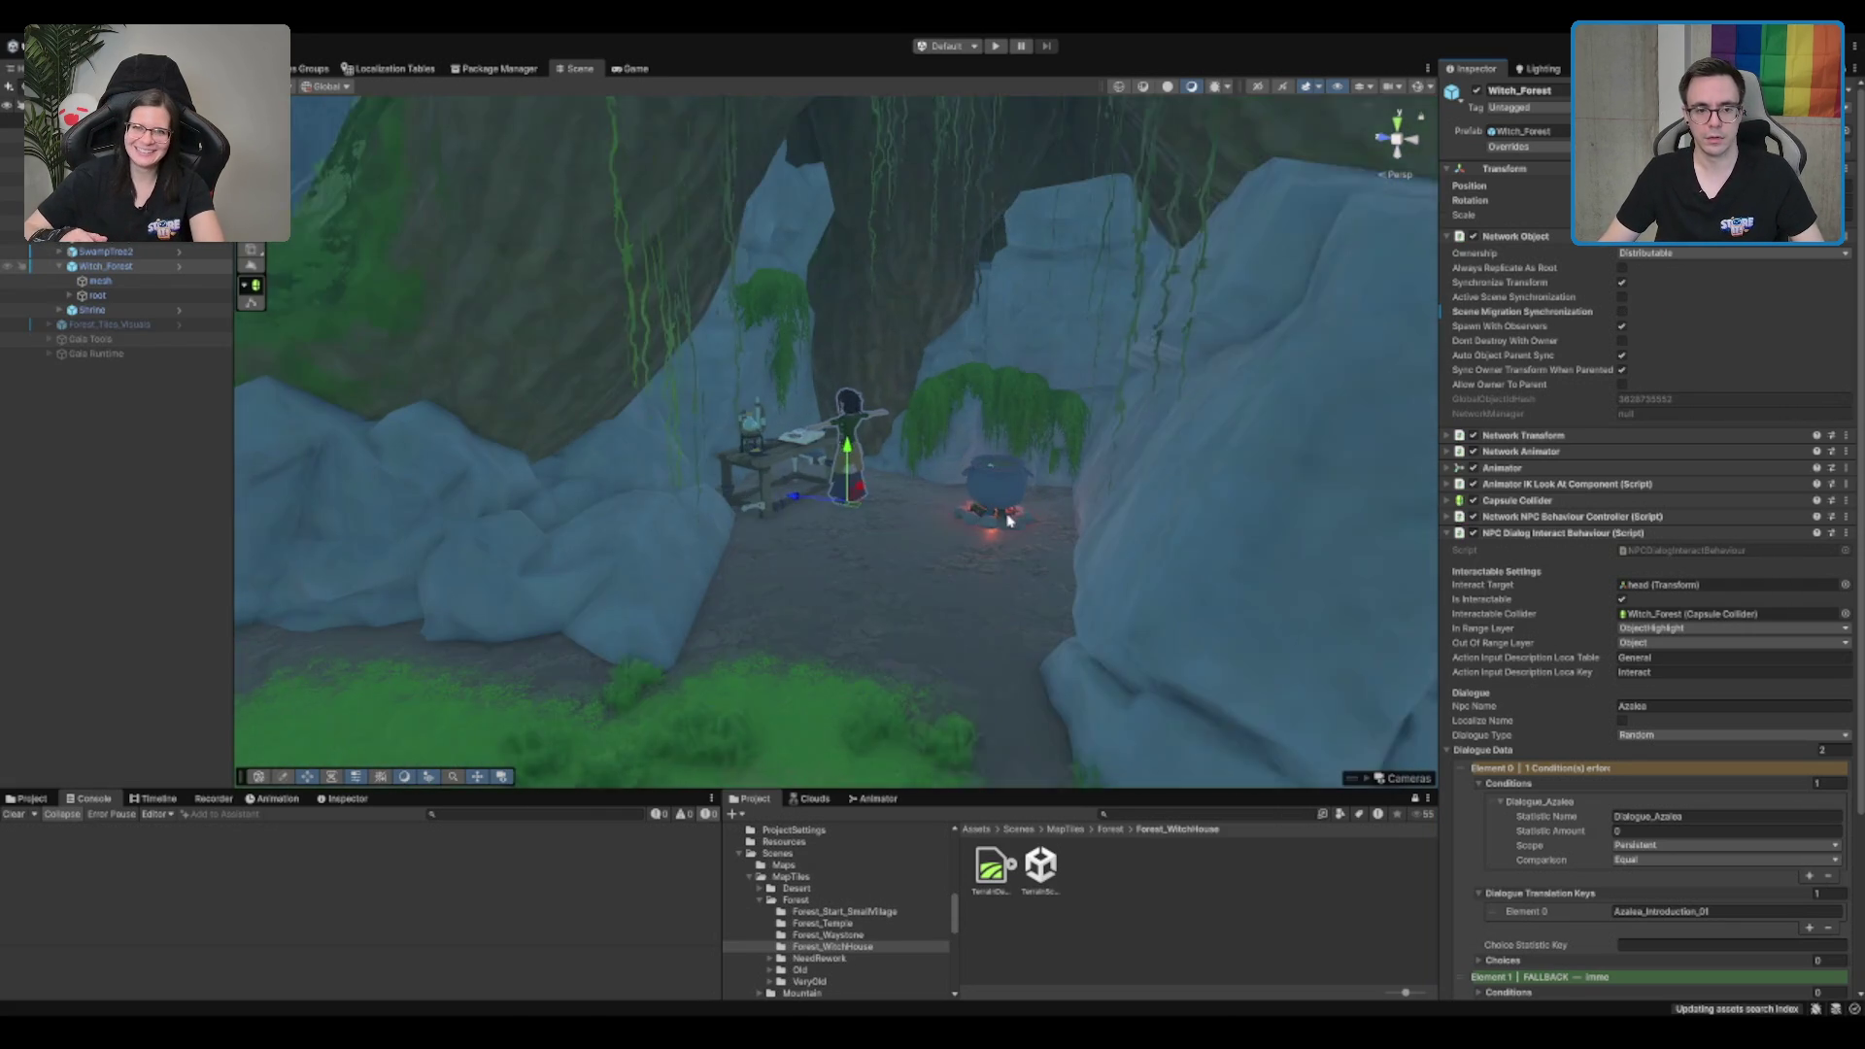
Step: Inspect the Campfire's Point Light_01, then deselect it and show the Assets/Scenes folder contents
left_click(1010, 522)
left_click(154, 413)
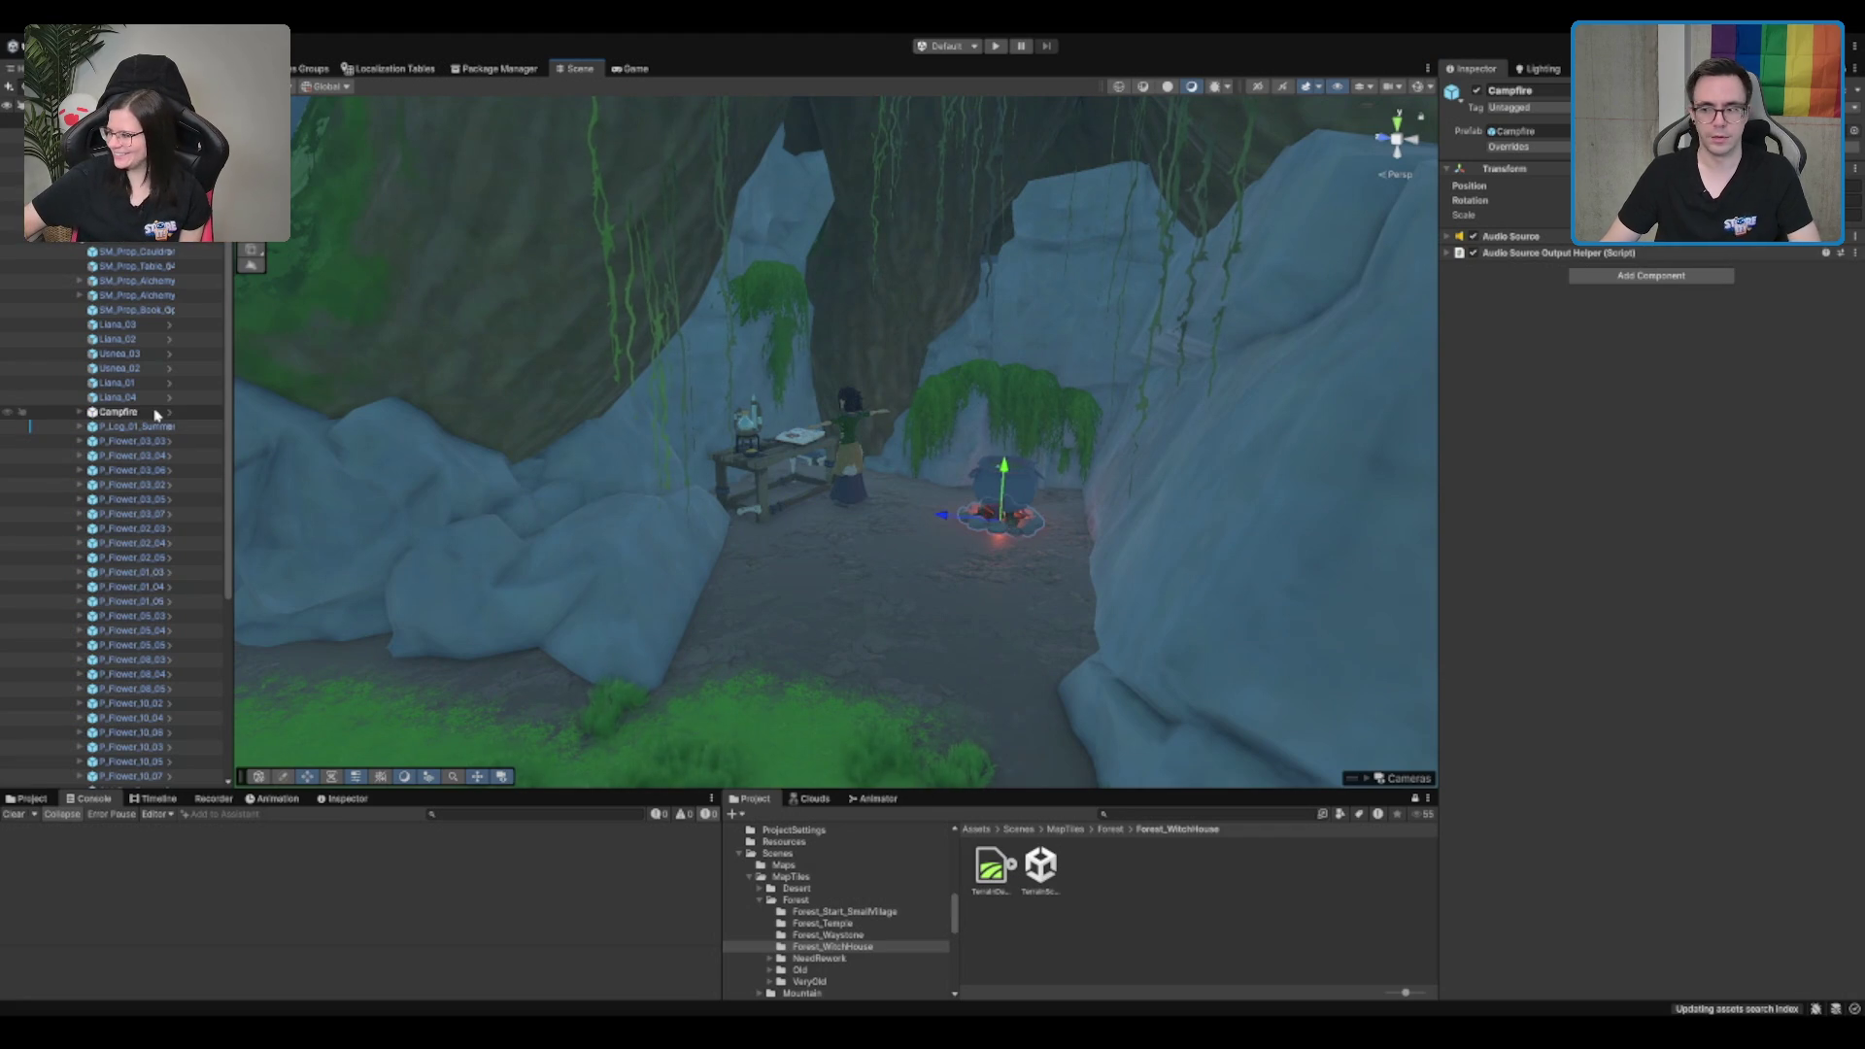
key("Right")
key("Down")
key("Down")
key("Down")
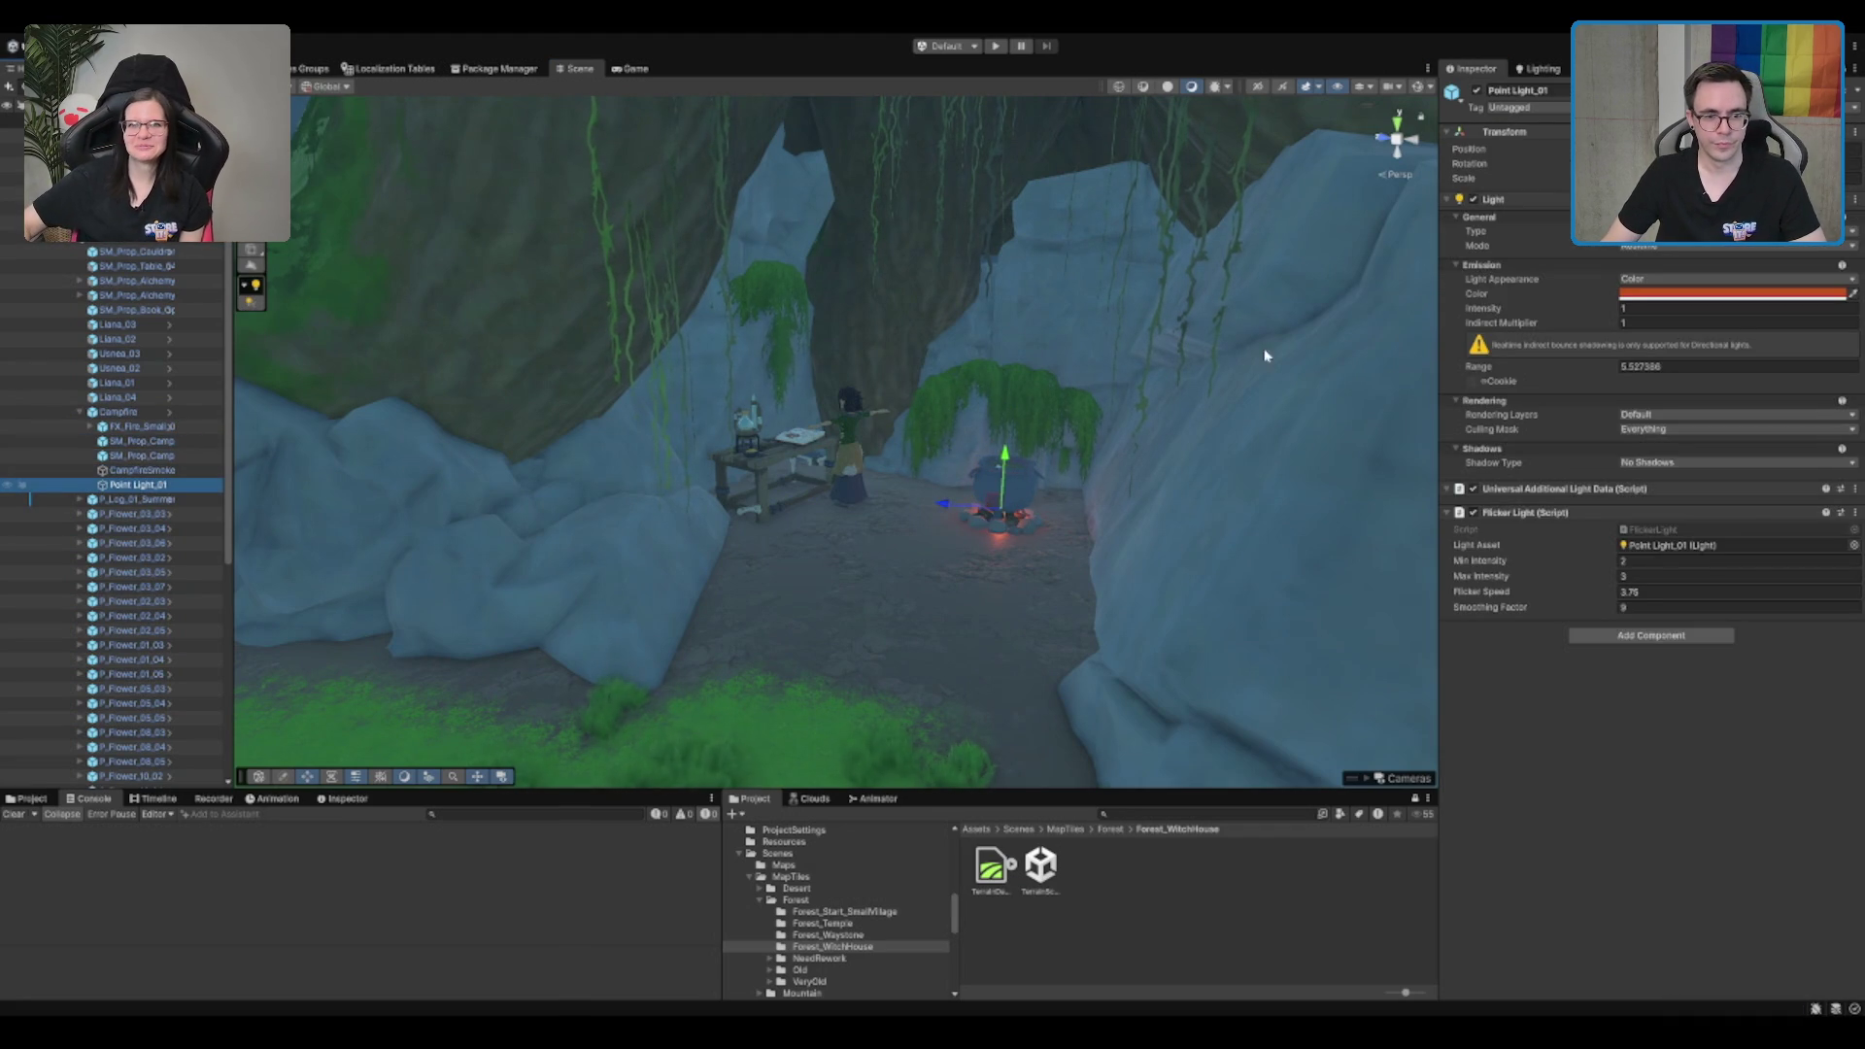
left_click_drag(1053, 529, 1063, 513)
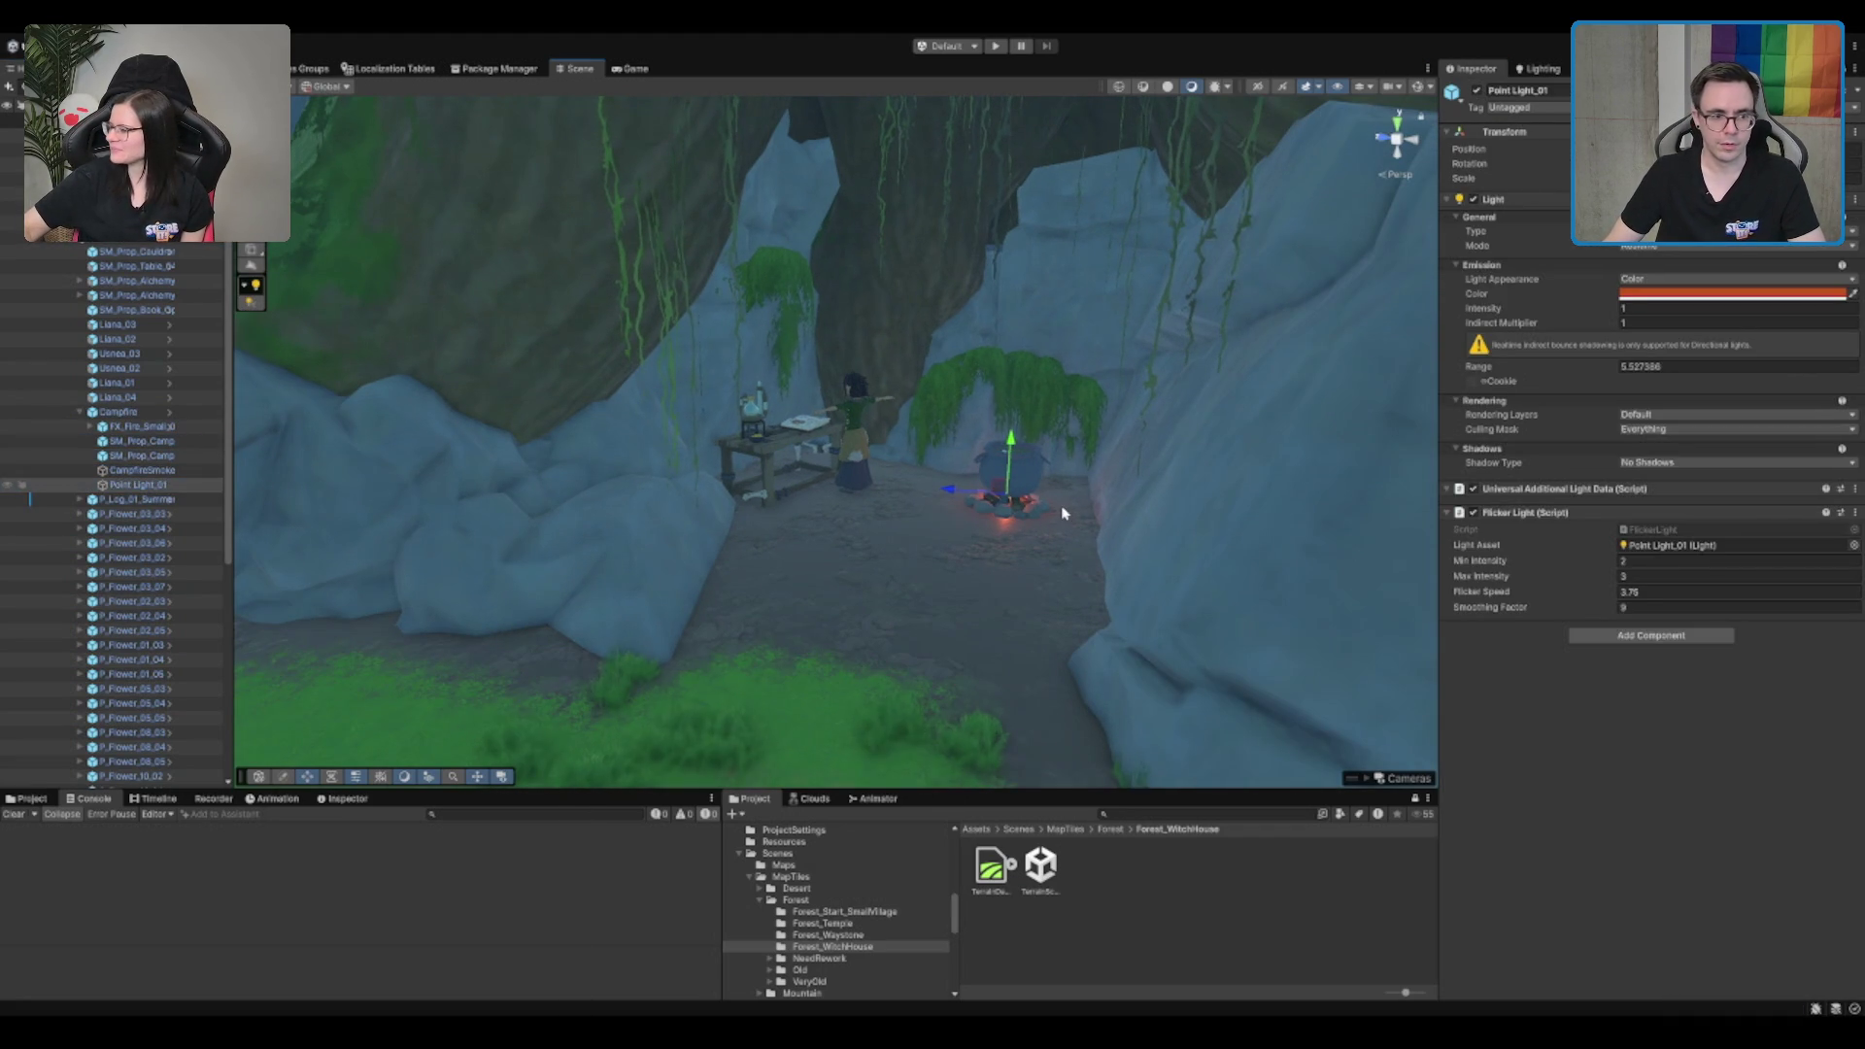
left_click(773, 442)
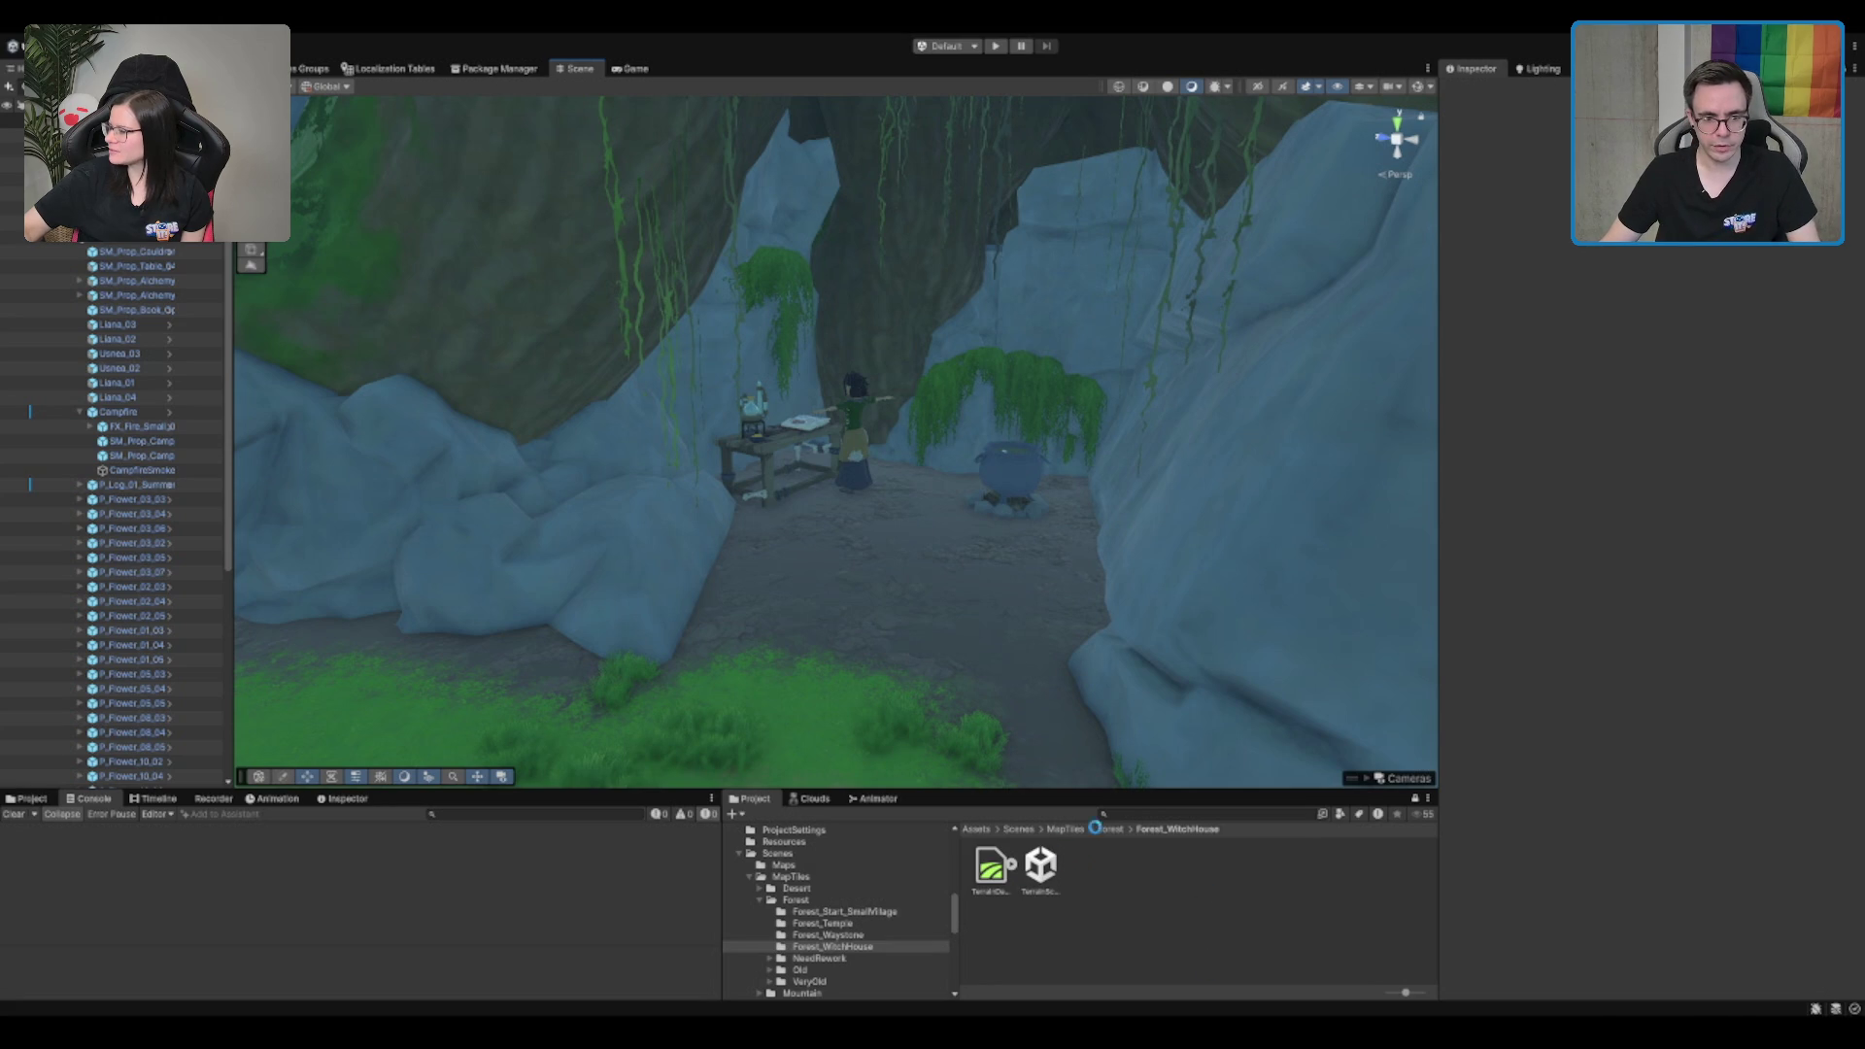
left_click(1020, 830)
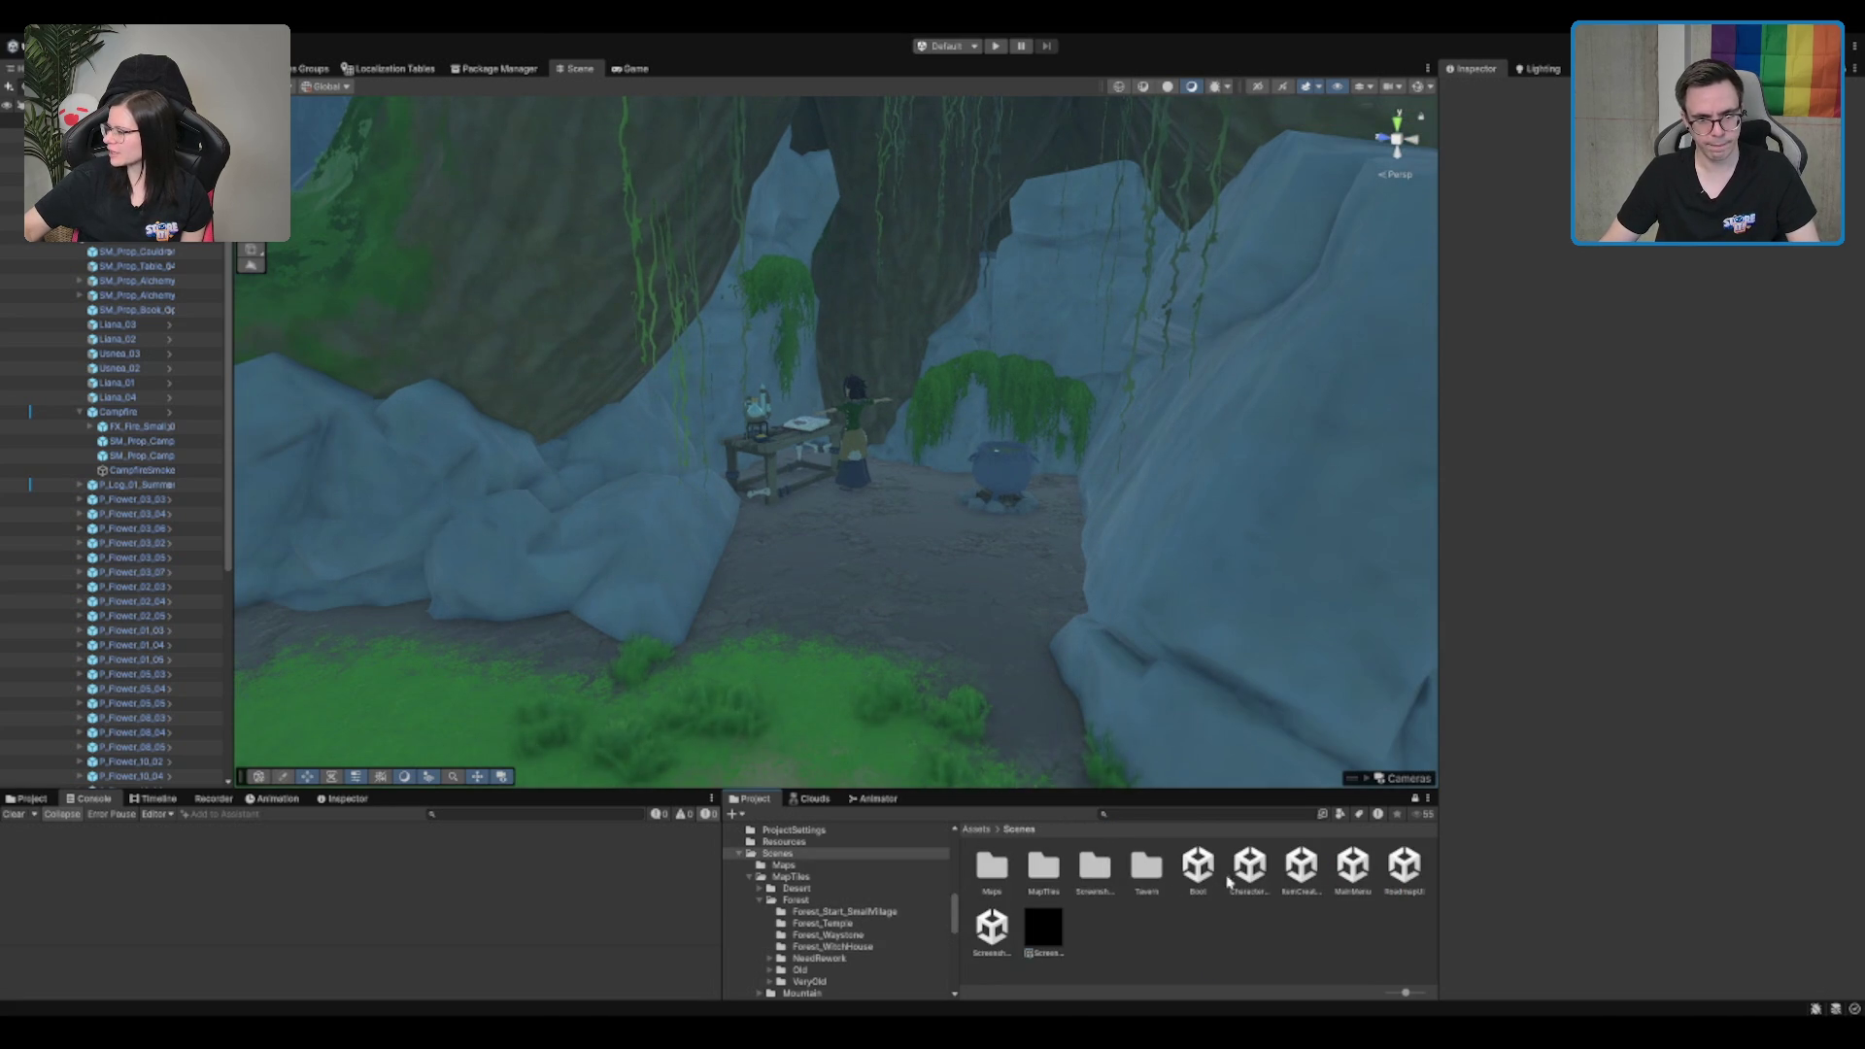
Step: Open the Boot scene and zoom out until the When We Arrive title banner fills the view
double_click(1202, 869)
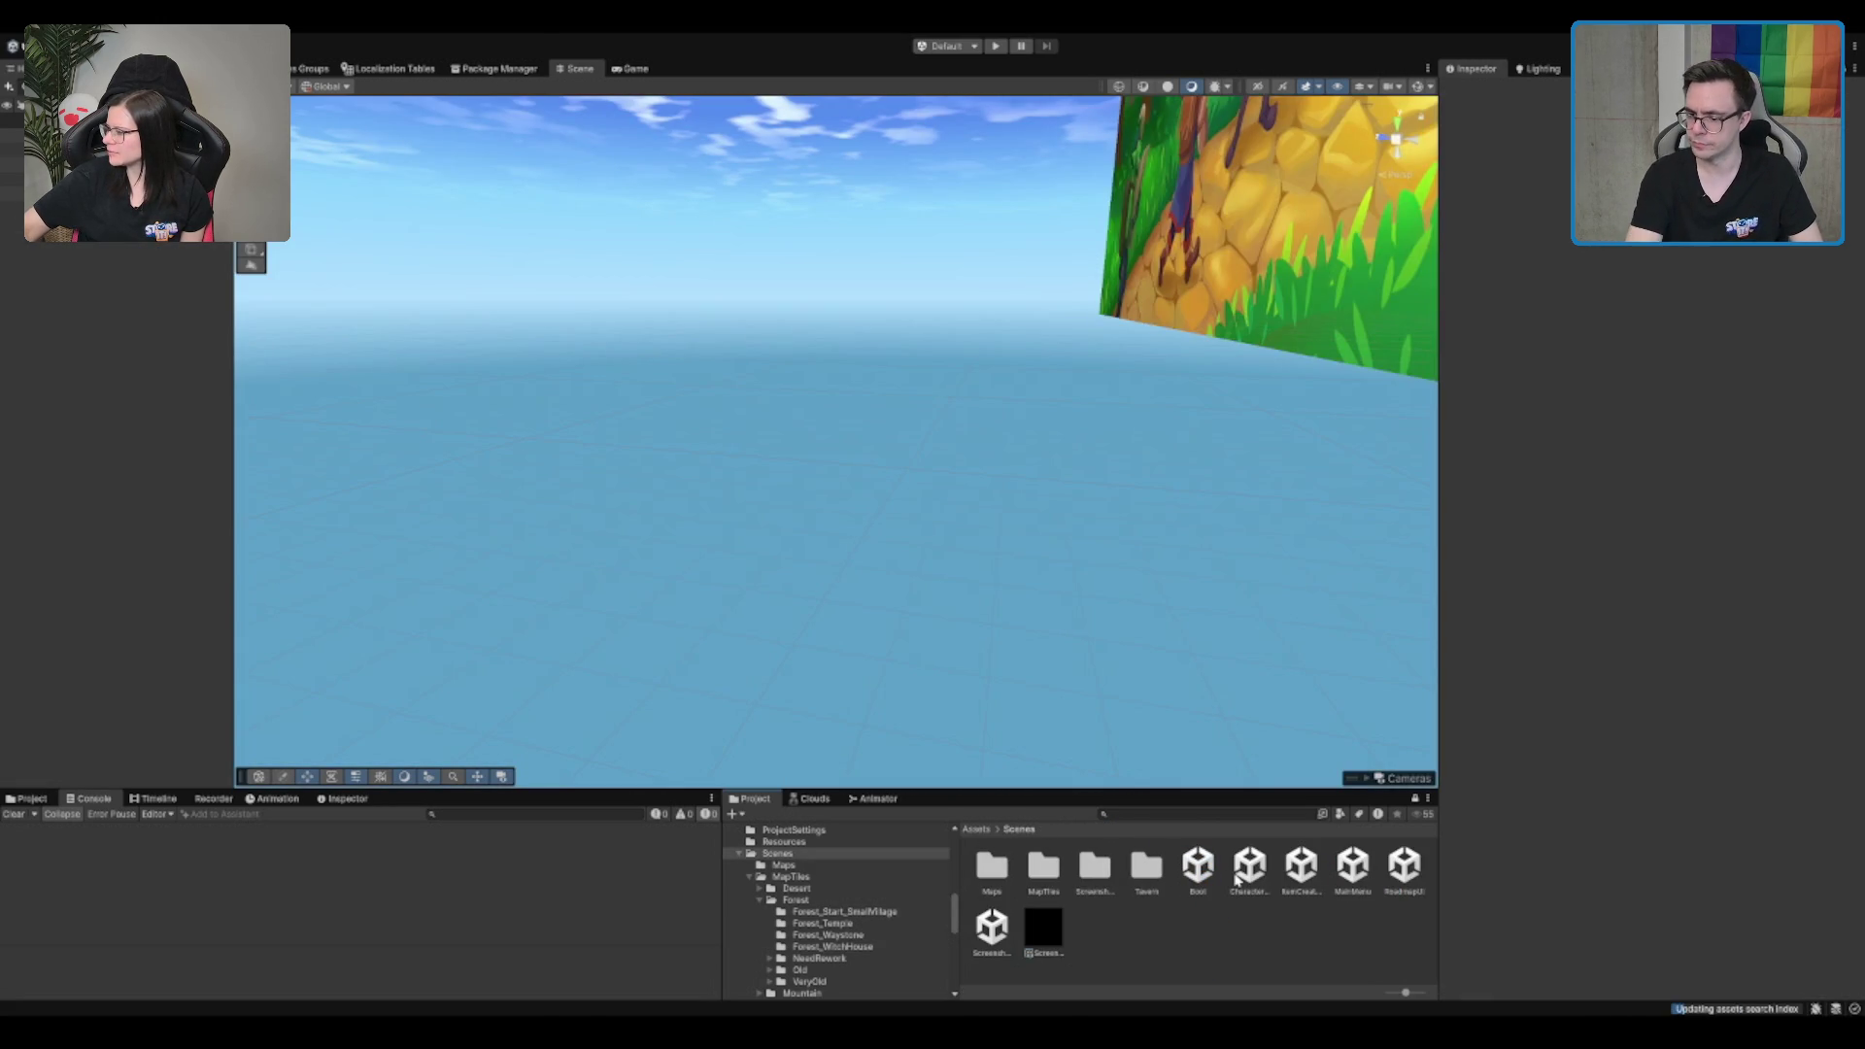
left_click_drag(900, 466, 861, 366)
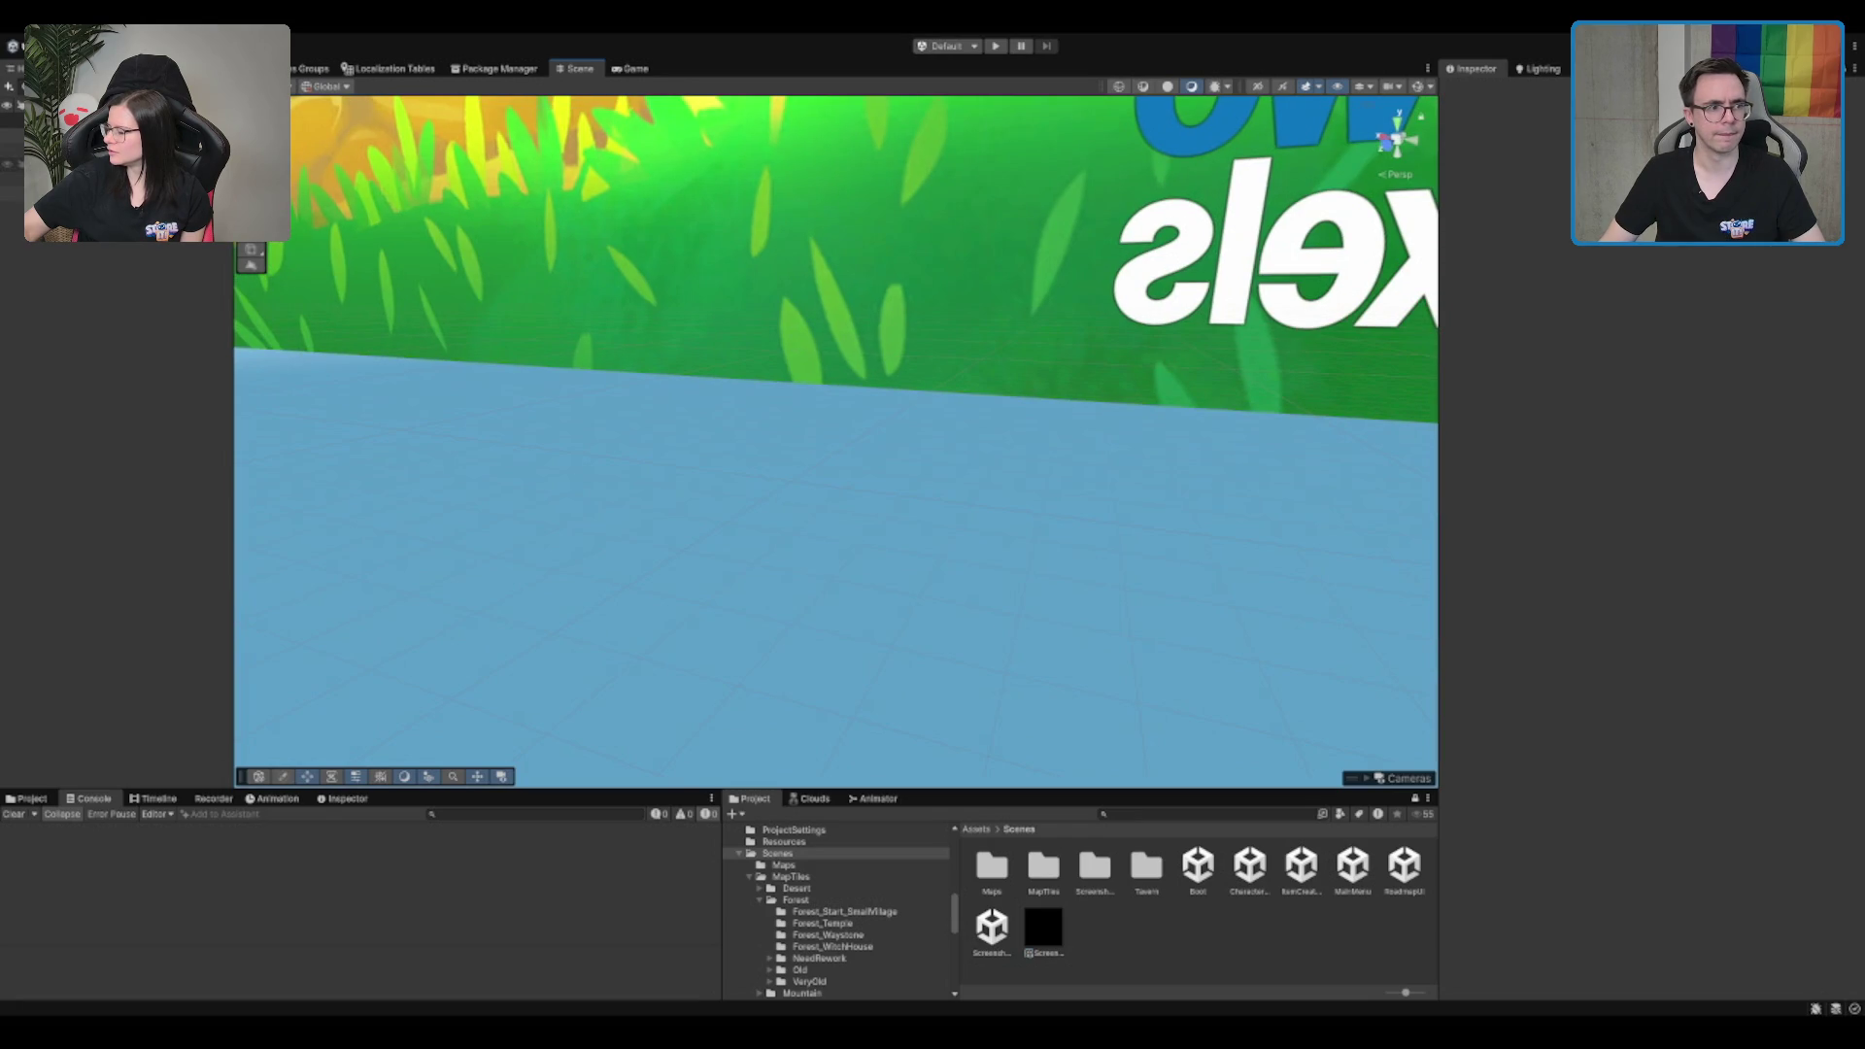
scroll(1142, 335, "down", 10)
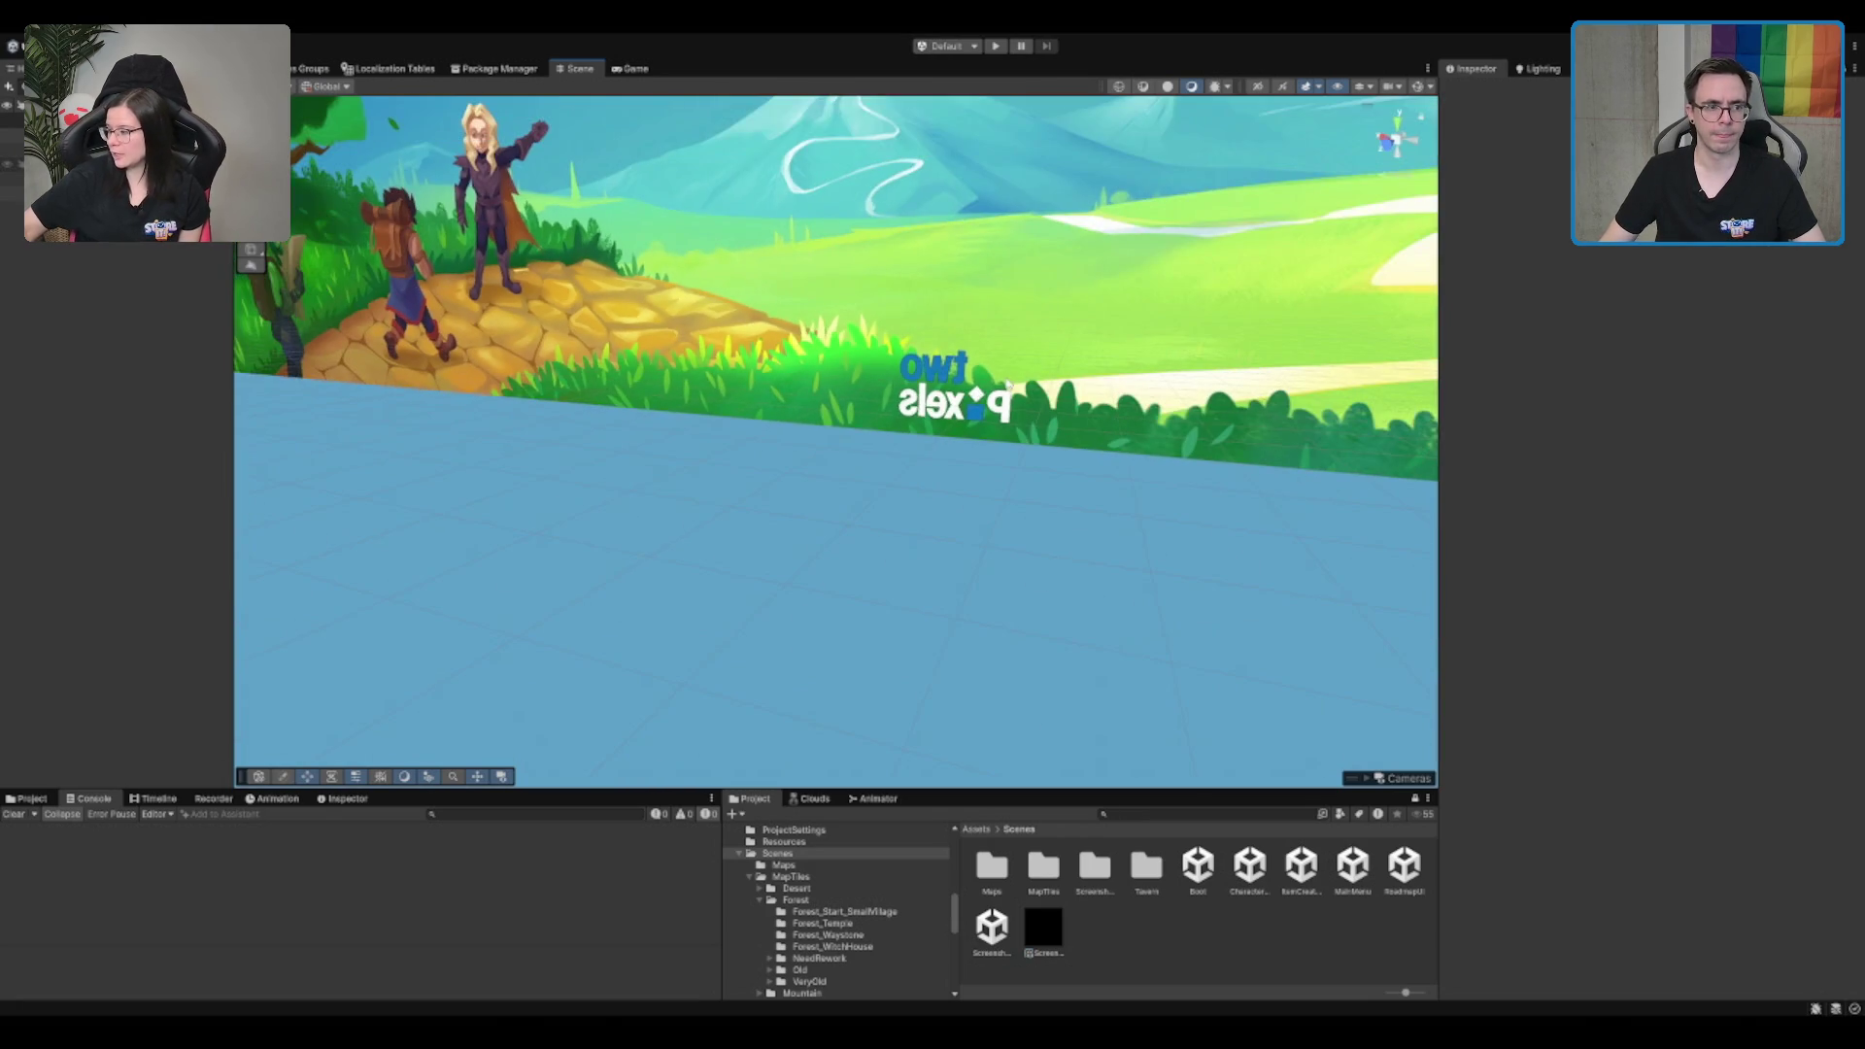
scroll(1008, 385, "down", 6)
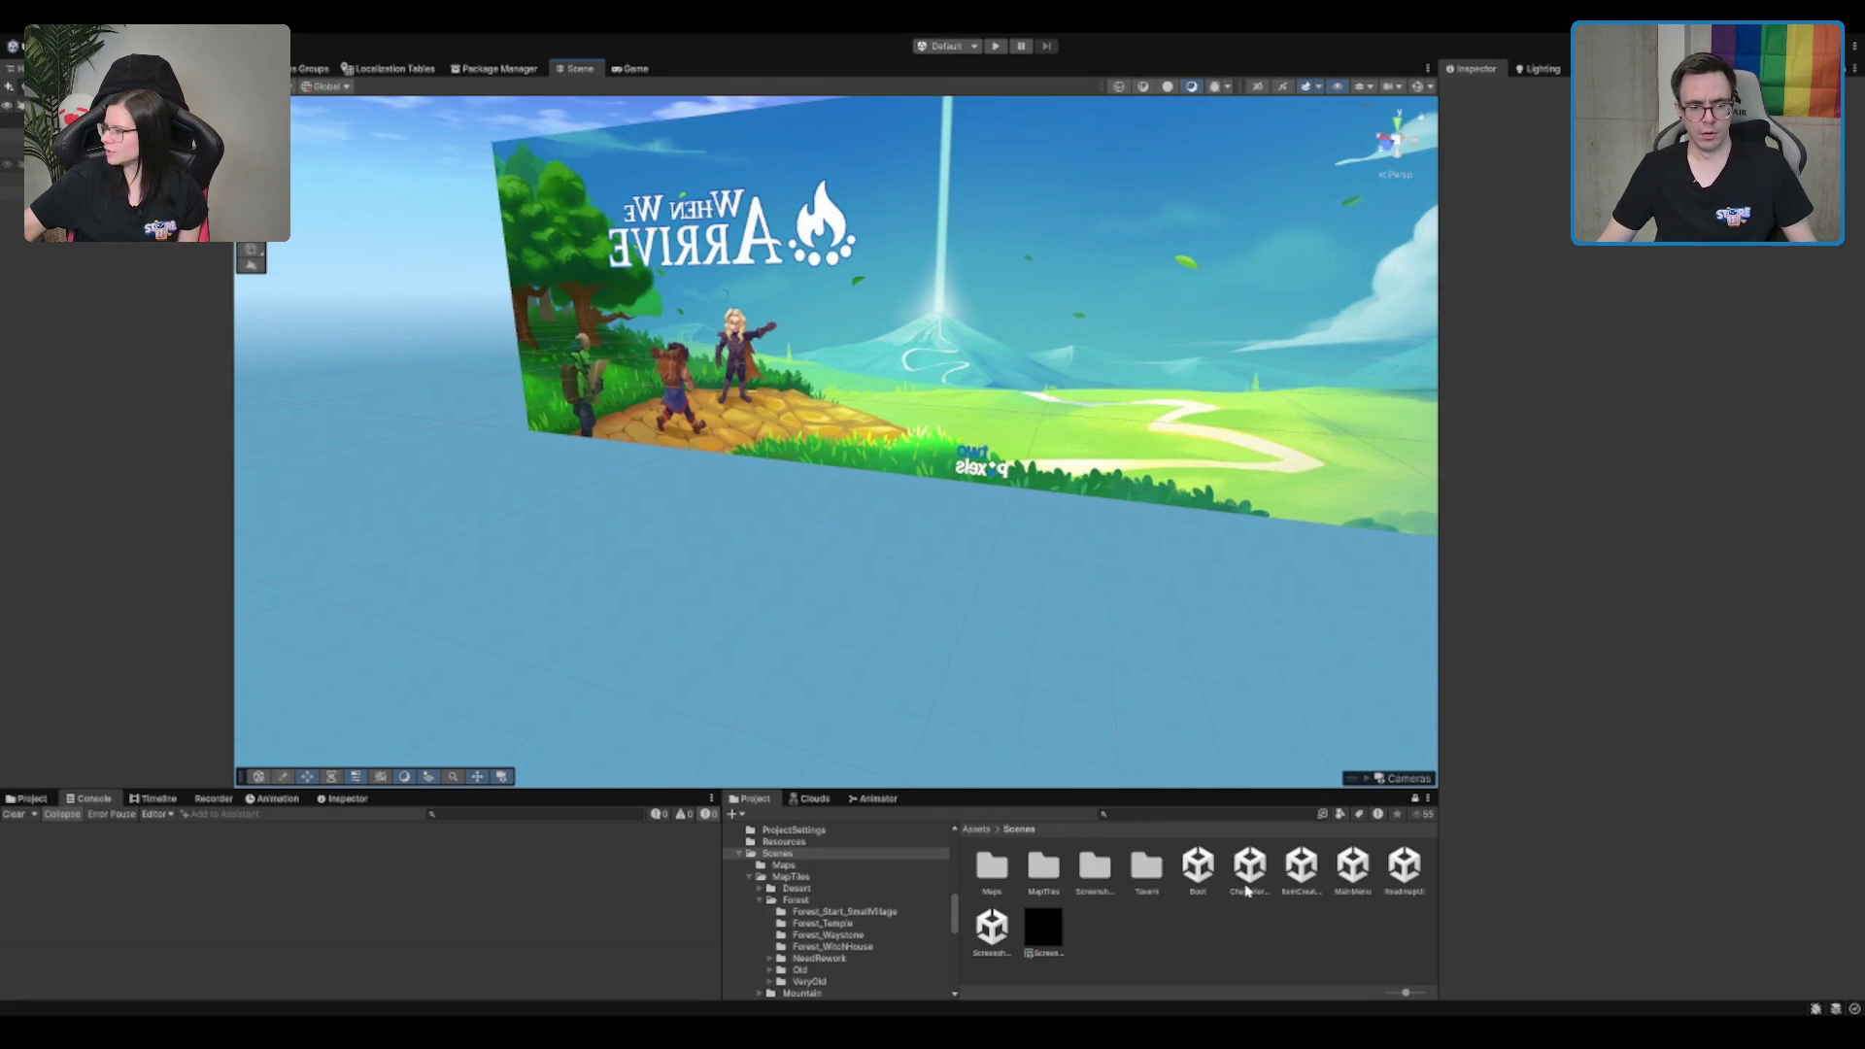